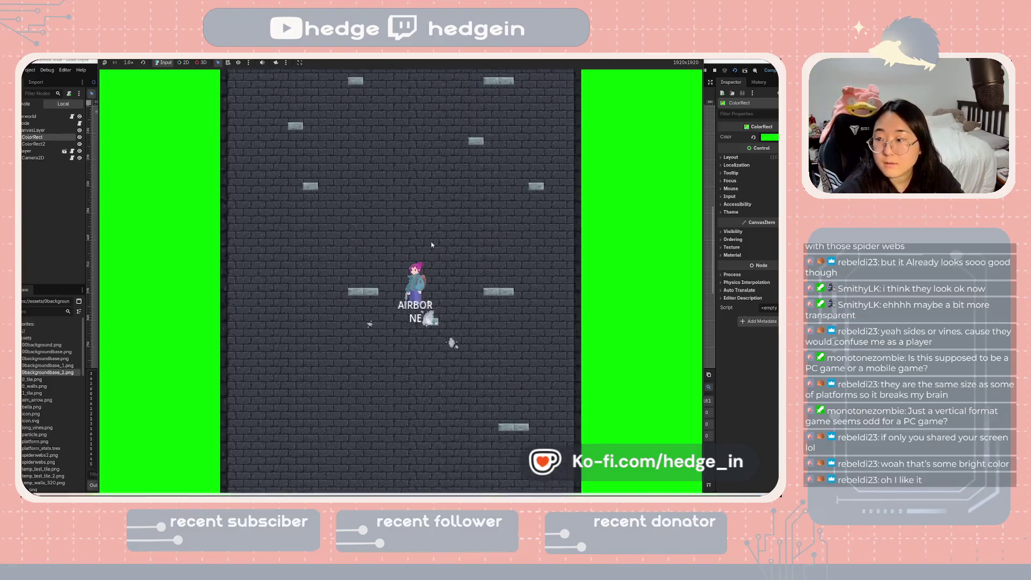
# - Grapple up the tower past several platforms over the stone-brick background, restart the run, then stop the game
pyautogui.click(465, 217)
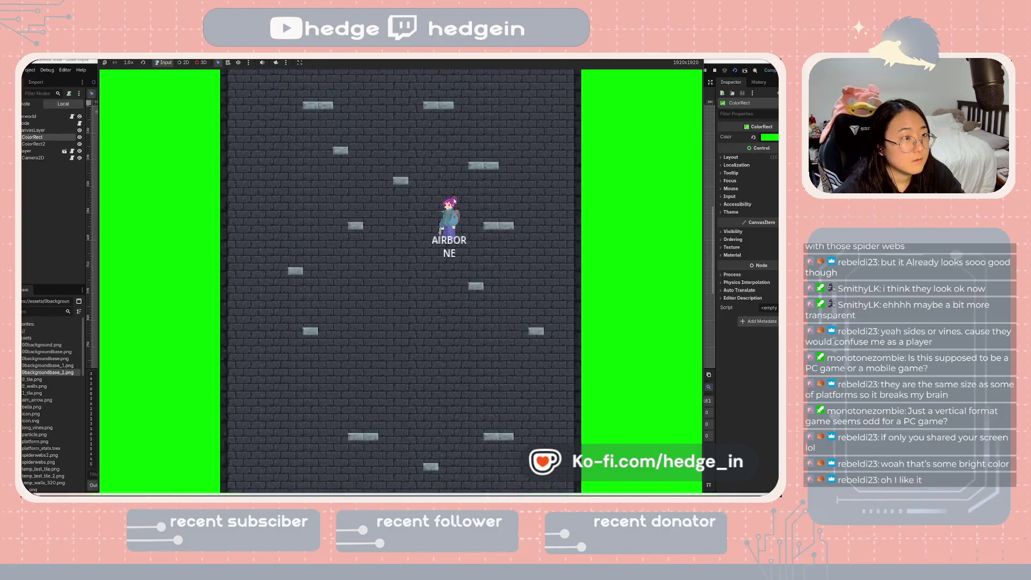
pyautogui.click(398, 206)
pyautogui.click(391, 198)
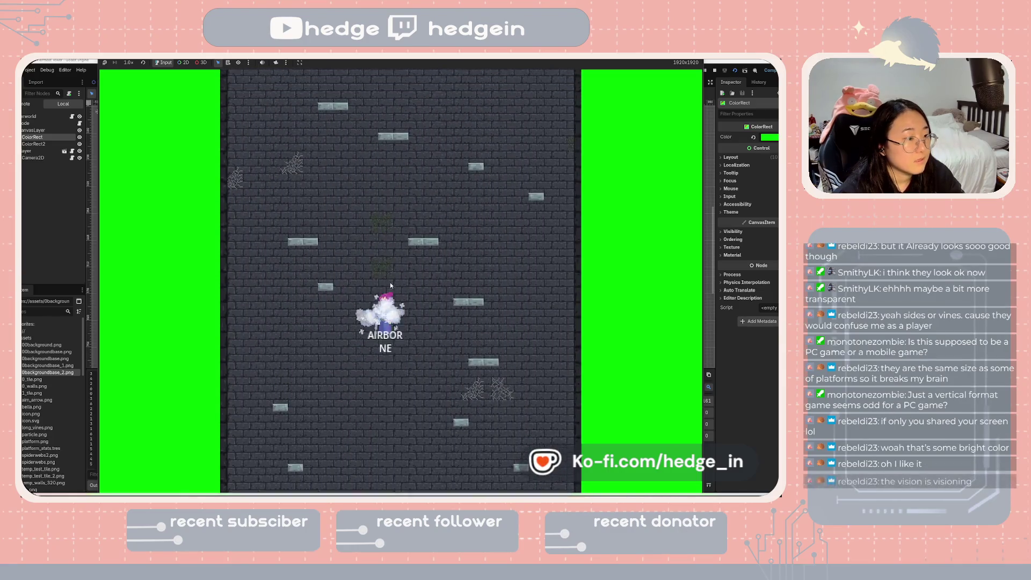
pyautogui.click(380, 243)
pyautogui.click(372, 237)
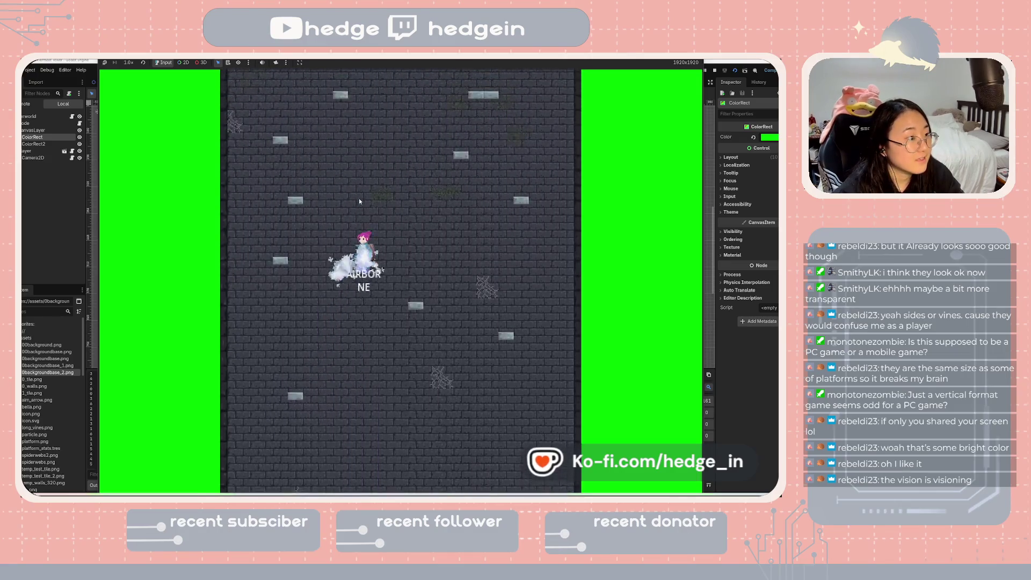
pyautogui.click(359, 198)
pyautogui.click(346, 191)
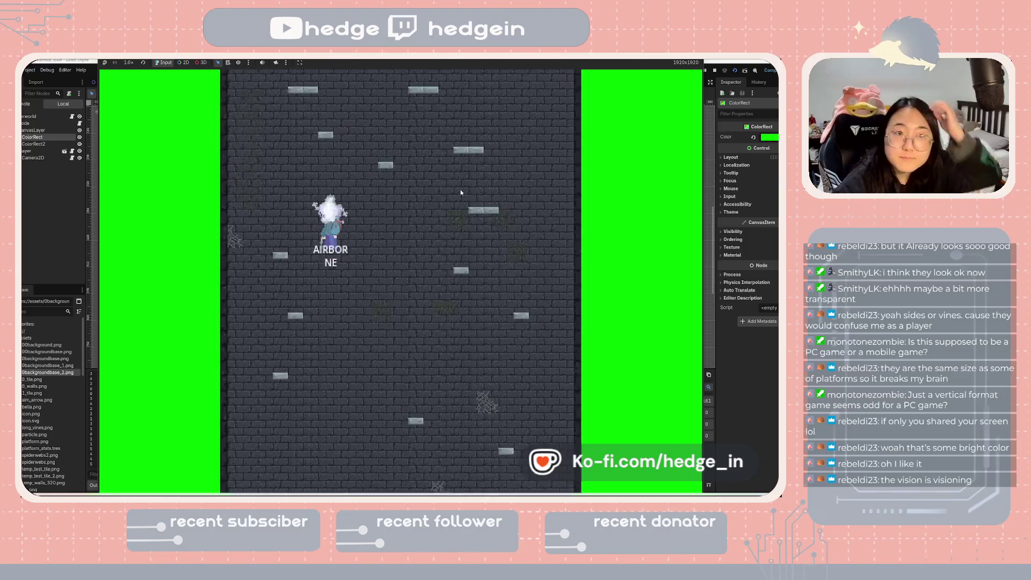
pyautogui.click(715, 71)
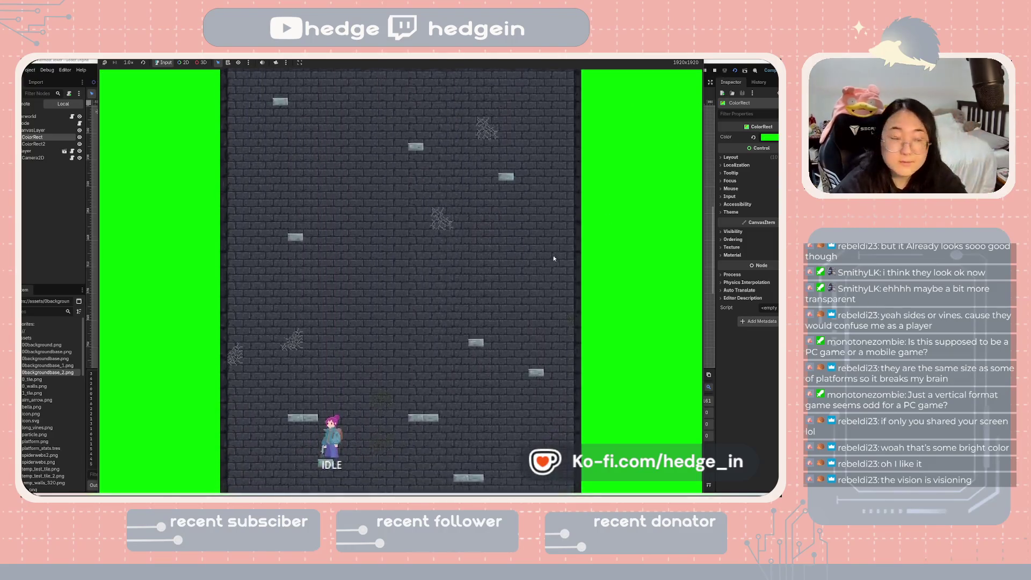
pyautogui.click(716, 72)
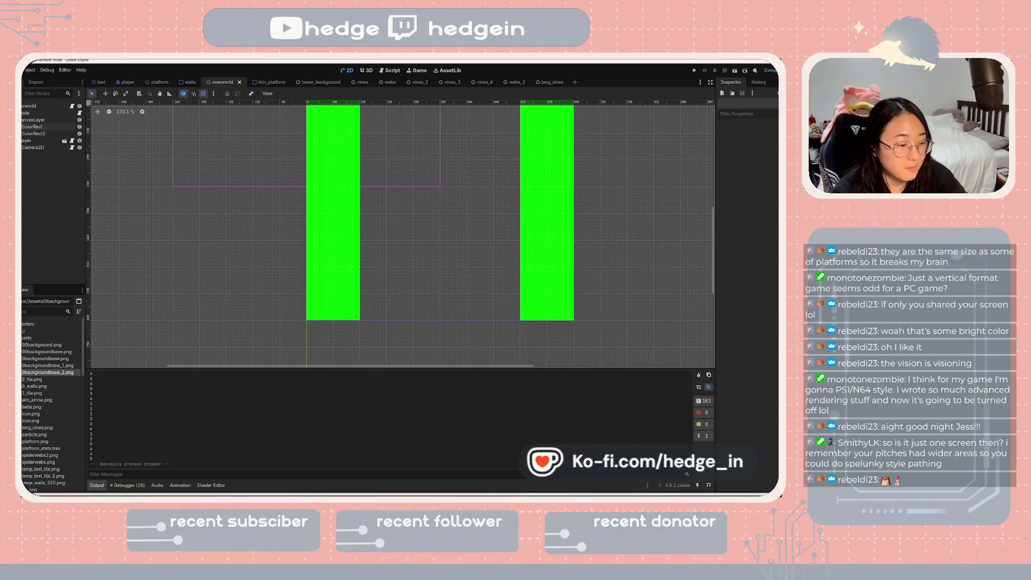
# - Switch to Aseprite and texture the leftmost row-two brick with dark mortar and grey pixels
pyautogui.hotkey('alt', 'Tab')
pyautogui.scroll(2, 396, 275)
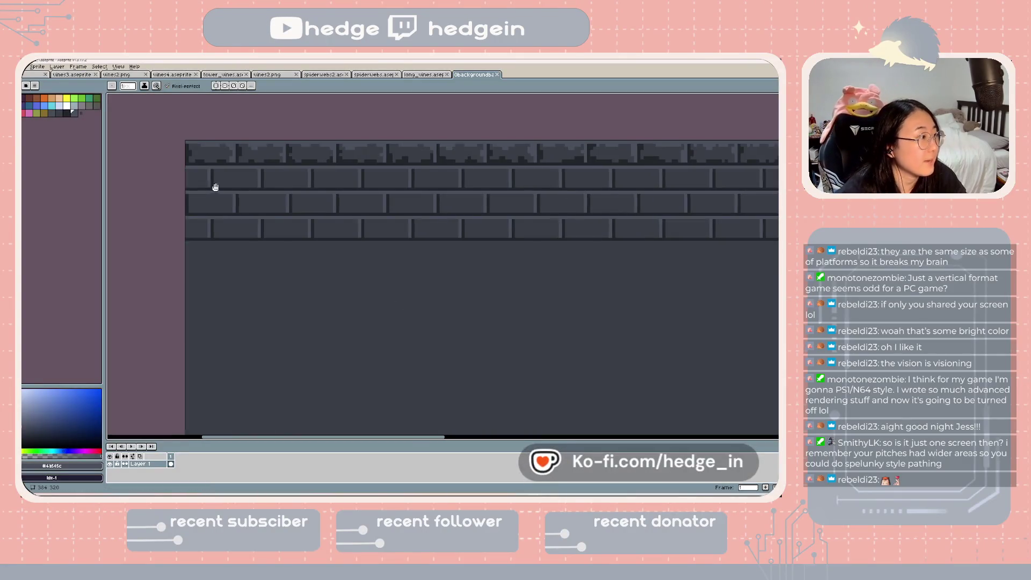
pyautogui.scroll(-1, 214, 184)
pyautogui.keyDown('alt'); pyautogui.click(267, 212); pyautogui.keyUp('alt')
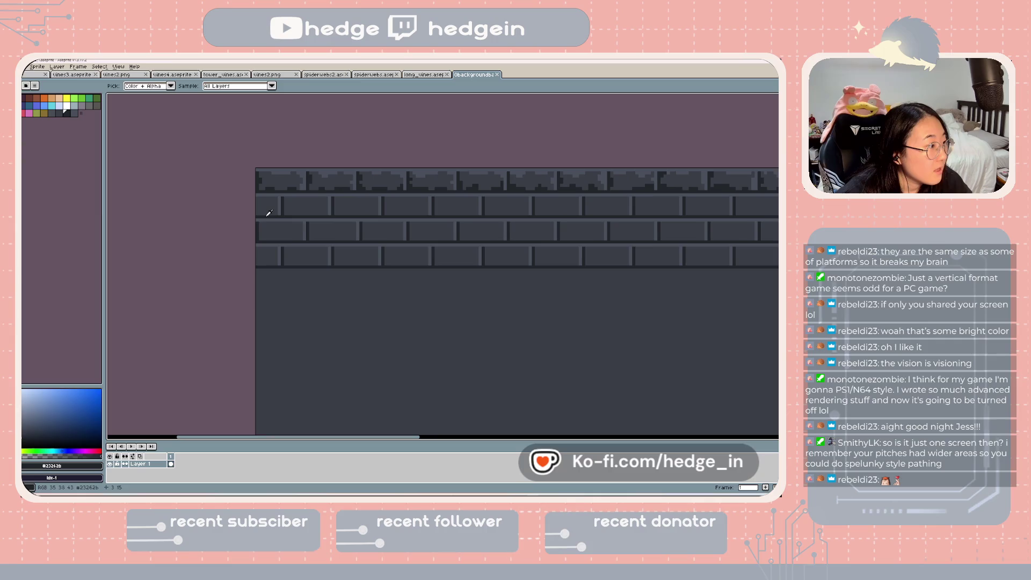
pyautogui.click(268, 213)
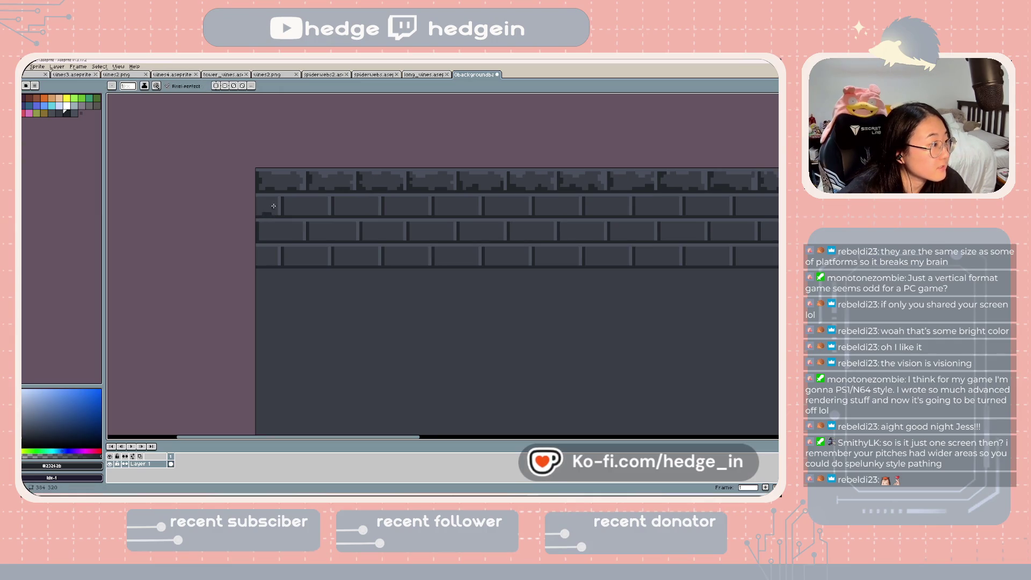
pyautogui.keyDown('alt'); pyautogui.click(263, 199); pyautogui.keyUp('alt')
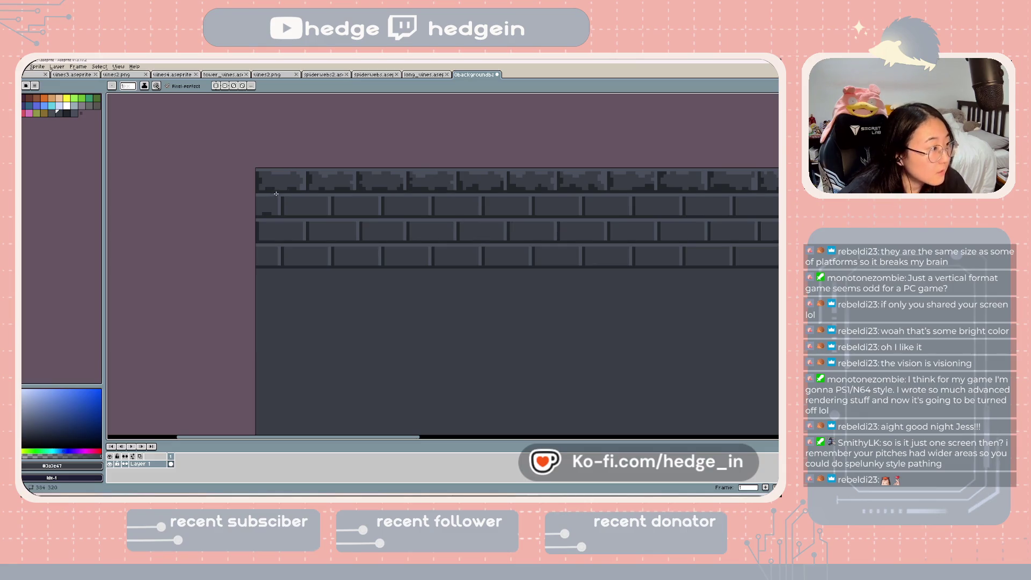
pyautogui.keyDown('alt'); pyautogui.click(276, 199); pyautogui.keyUp('alt')
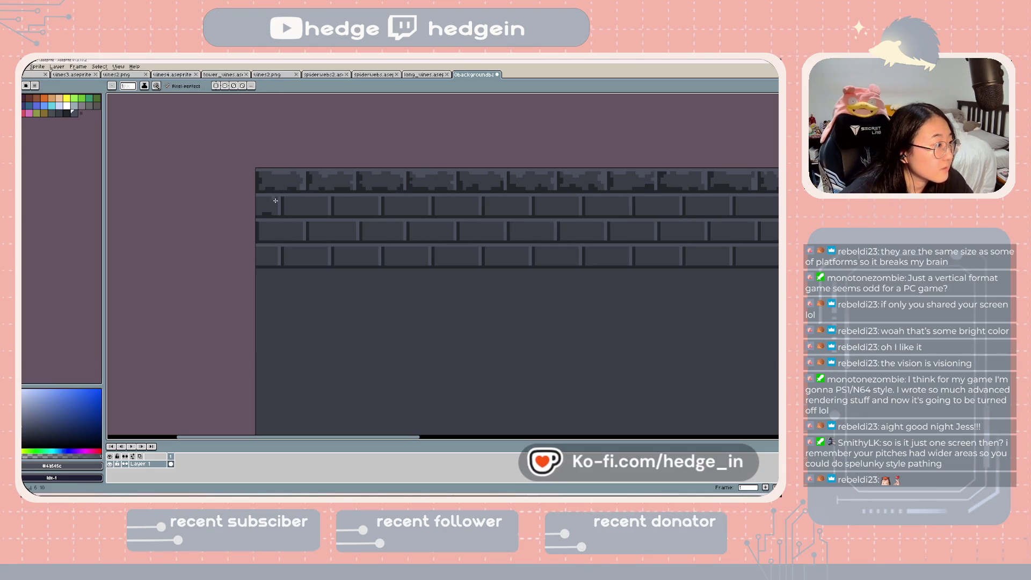
pyautogui.moveTo(276, 197)
pyautogui.mouseDown()
pyautogui.moveTo(293, 200)
pyautogui.moveTo(273, 207)
pyautogui.moveTo(335, 223)
pyautogui.moveTo(283, 218)
pyautogui.mouseUp()
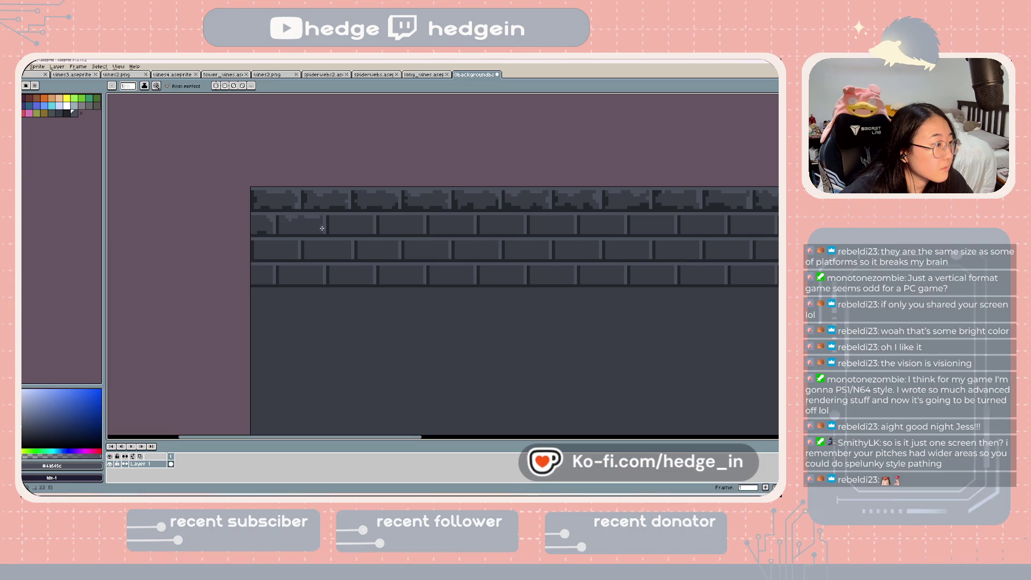
# - Add more dark mortar and grey pixels to the next brick, undoing two bad strokes
pyautogui.keyDown('alt'); pyautogui.click(280, 231); pyautogui.keyUp('alt')
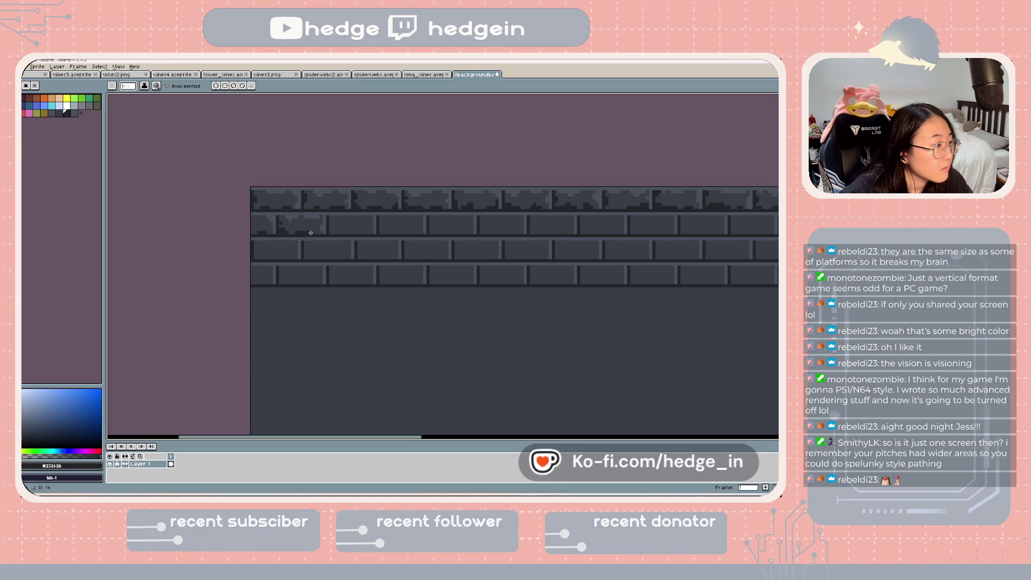
pyautogui.moveTo(365, 236)
pyautogui.mouseDown()
pyautogui.moveTo(354, 237)
pyautogui.moveTo(382, 241)
pyautogui.mouseUp()
pyautogui.moveTo(483, 265); pyautogui.dragTo(430, 278)
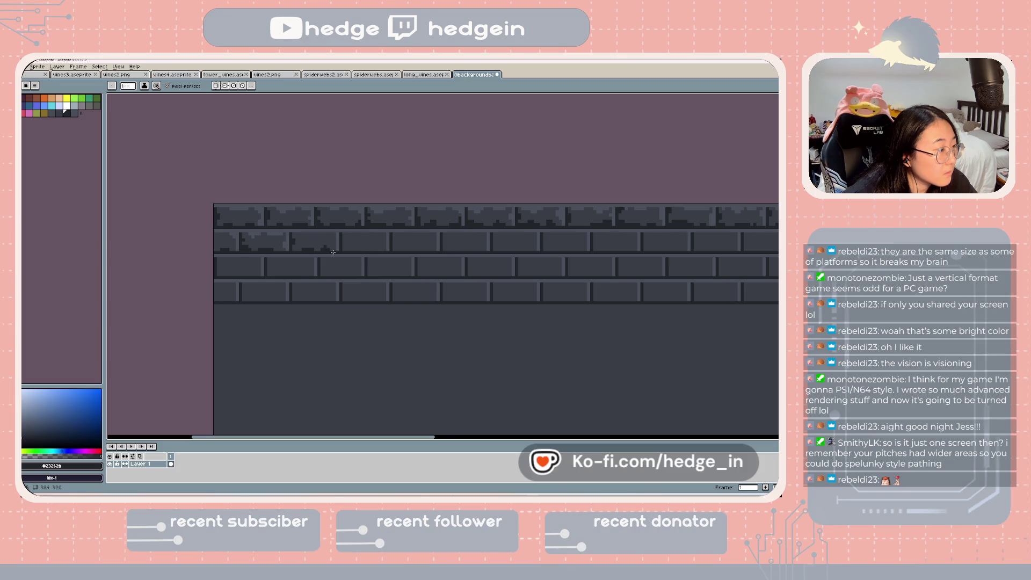
pyautogui.hotkey('ctrl', 'z')
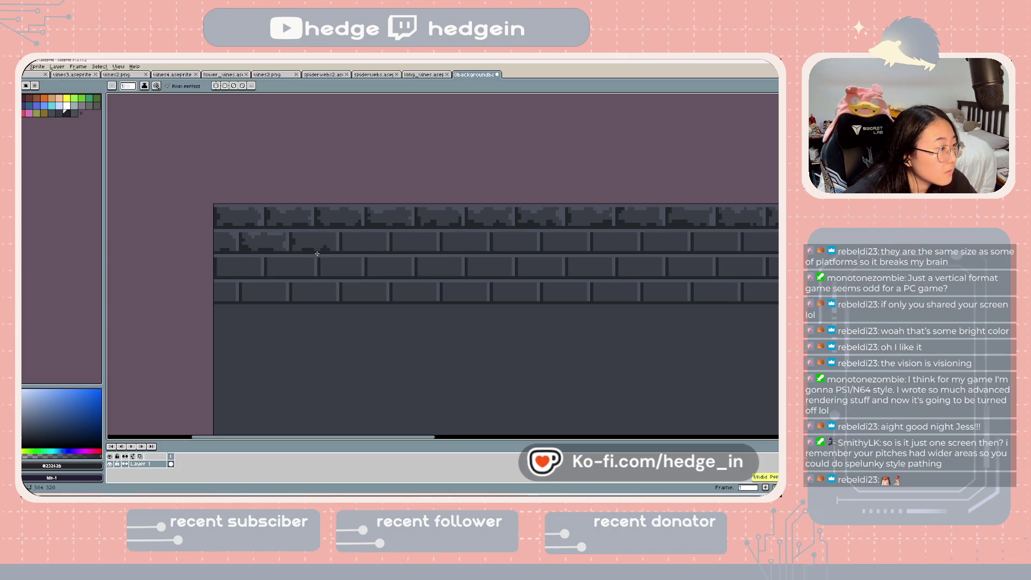
pyautogui.keyDown('alt'); pyautogui.click(338, 238); pyautogui.keyUp('alt')
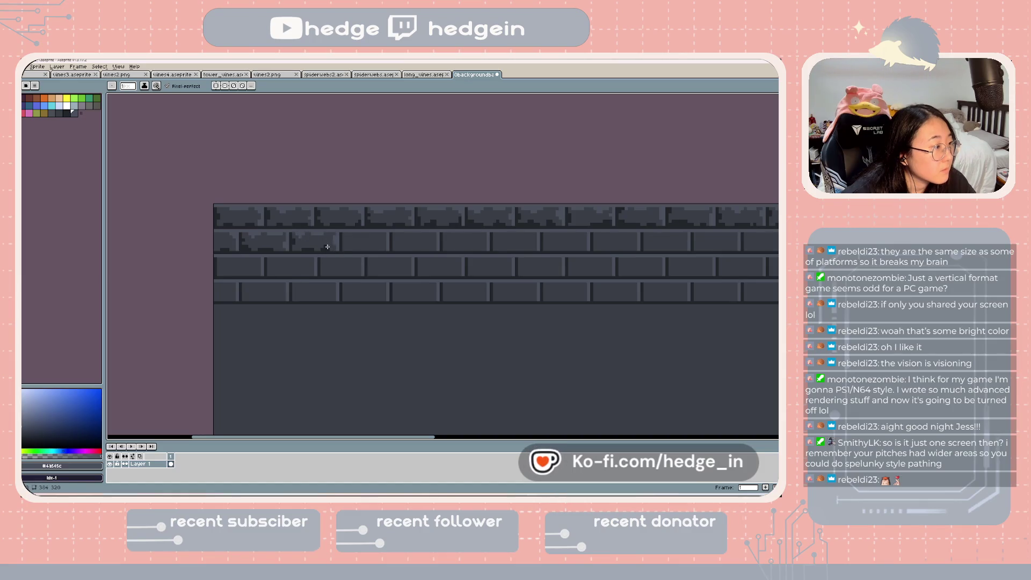
pyautogui.hotkey('ctrl', 'z')
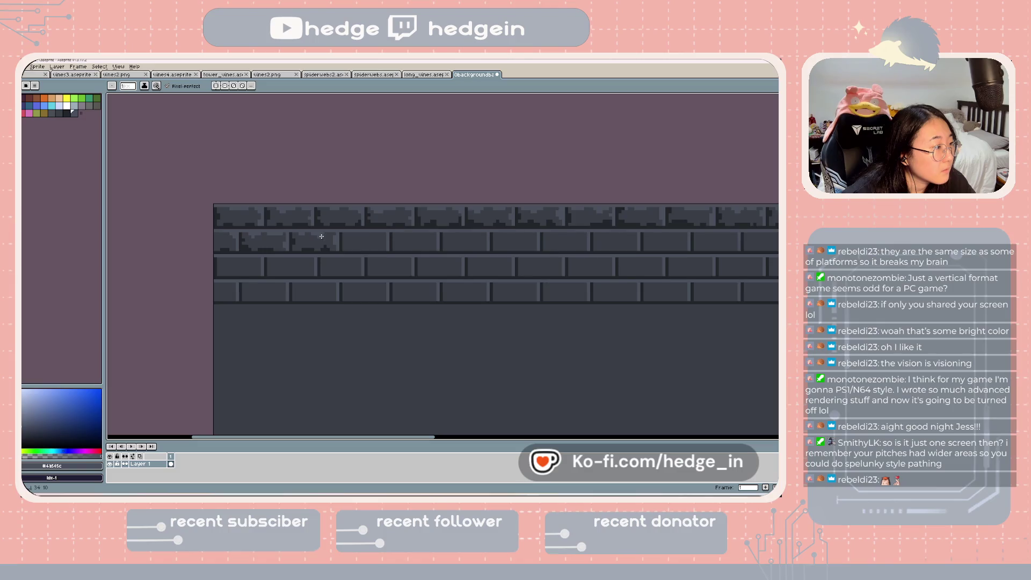
pyautogui.moveTo(374, 251); pyautogui.dragTo(304, 267)
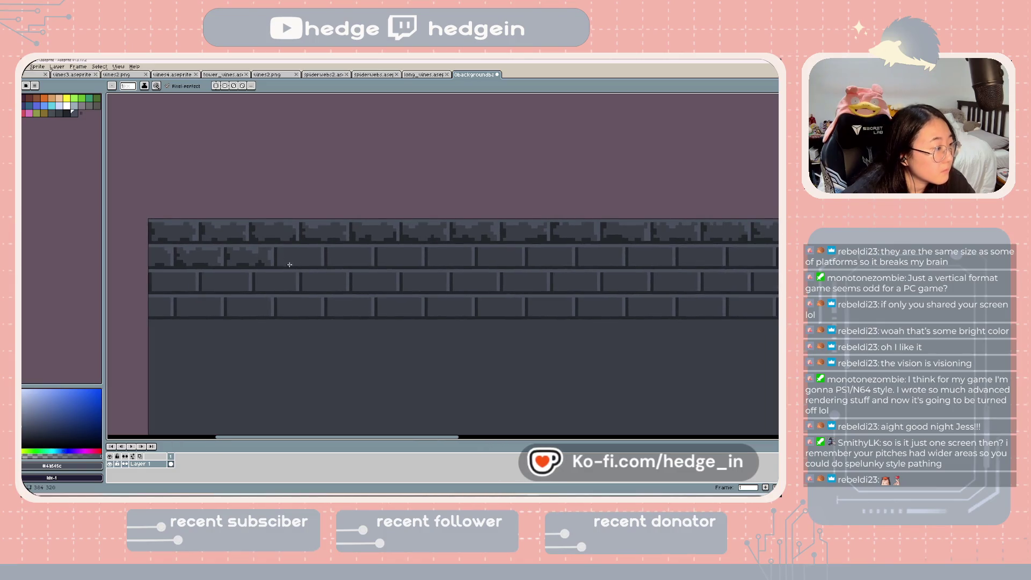
# - Pencil dark mortar and grey pixels across the next row-two bricks, undoing two stray strokes
pyautogui.press('alt')
pyautogui.keyDown('alt'); pyautogui.click(278, 257); pyautogui.keyUp('alt')
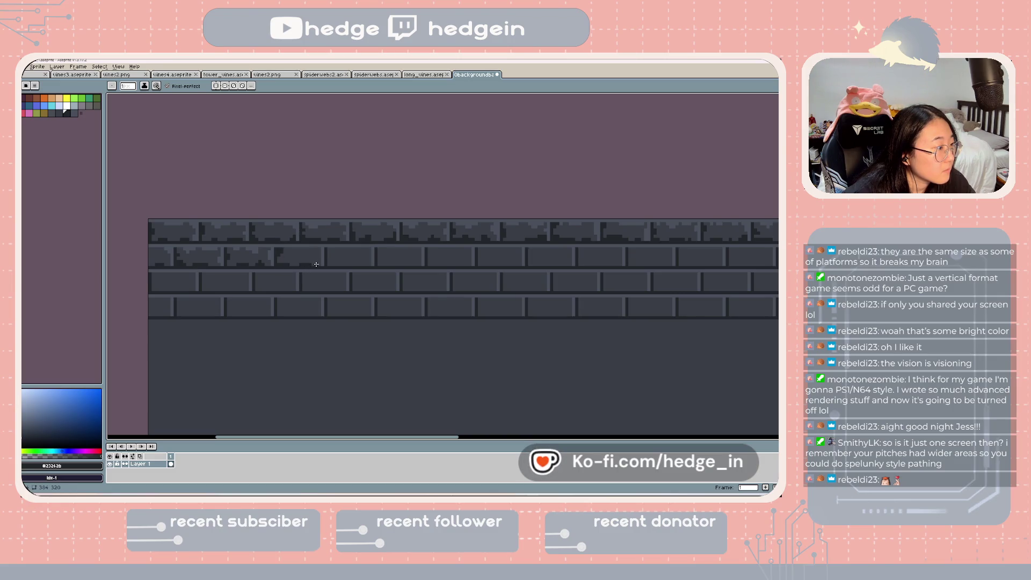
pyautogui.keyDown('alt'); pyautogui.click(310, 248); pyautogui.keyUp('alt')
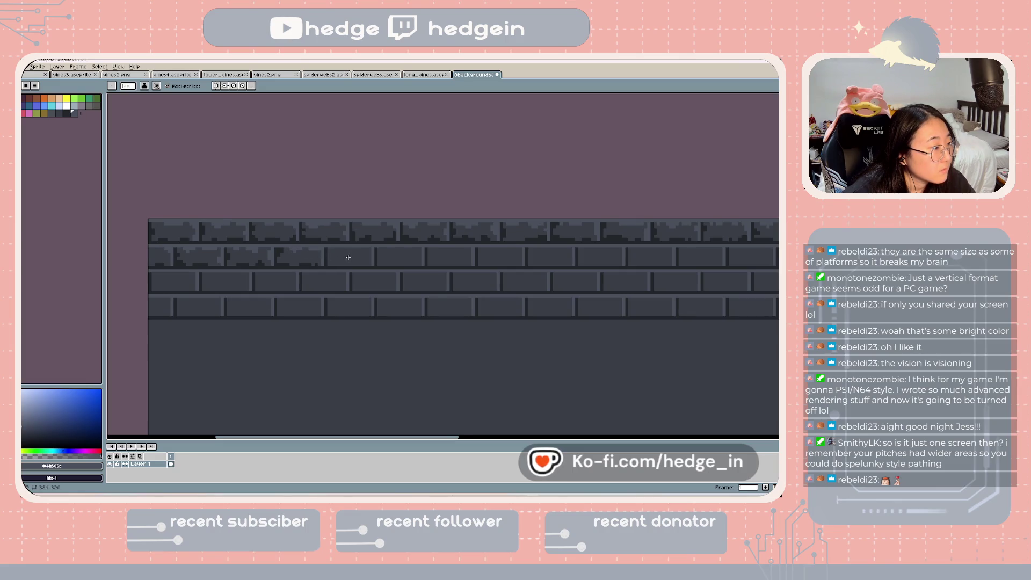
pyautogui.hscroll(2, 371, 267)
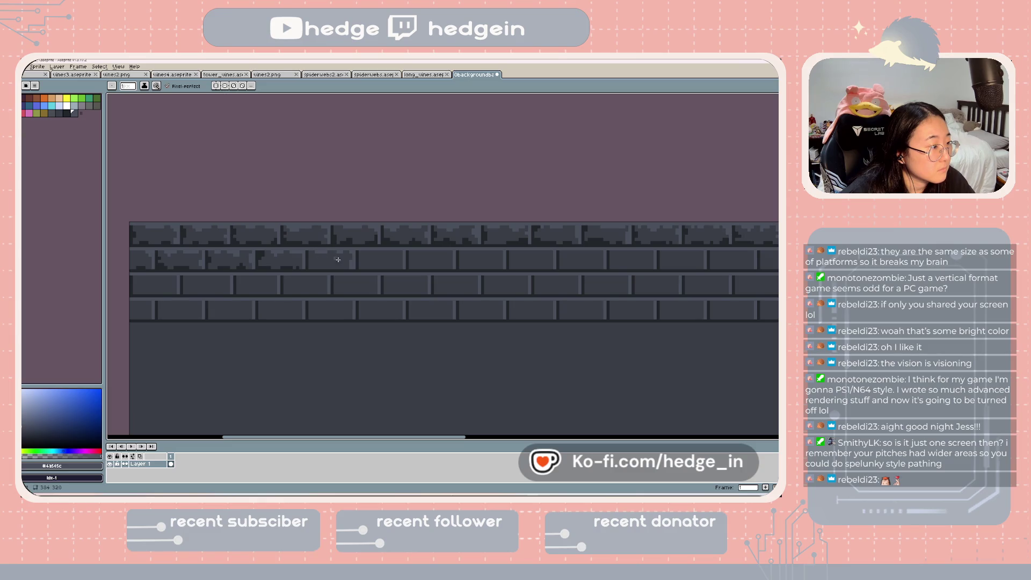
pyautogui.keyDown('alt'); pyautogui.click(309, 265); pyautogui.keyUp('alt')
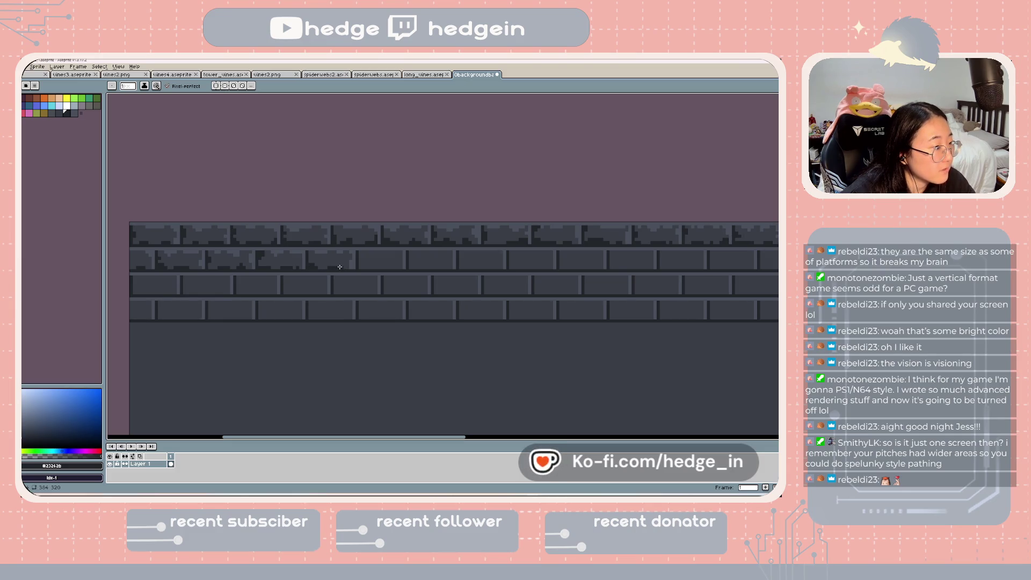
pyautogui.hotkey('ctrl', 'z')
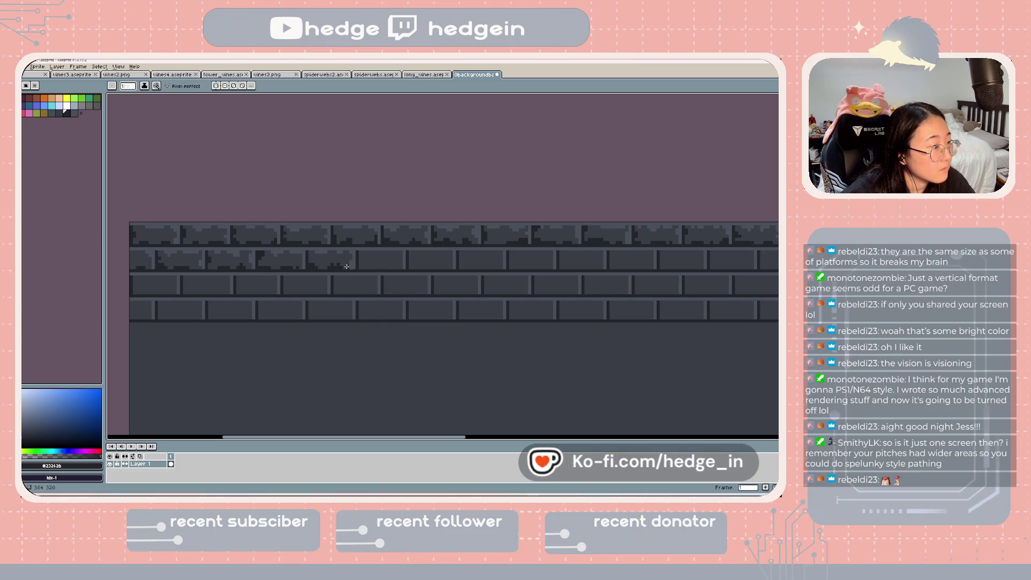
pyautogui.hotkey('ctrl', 'z')
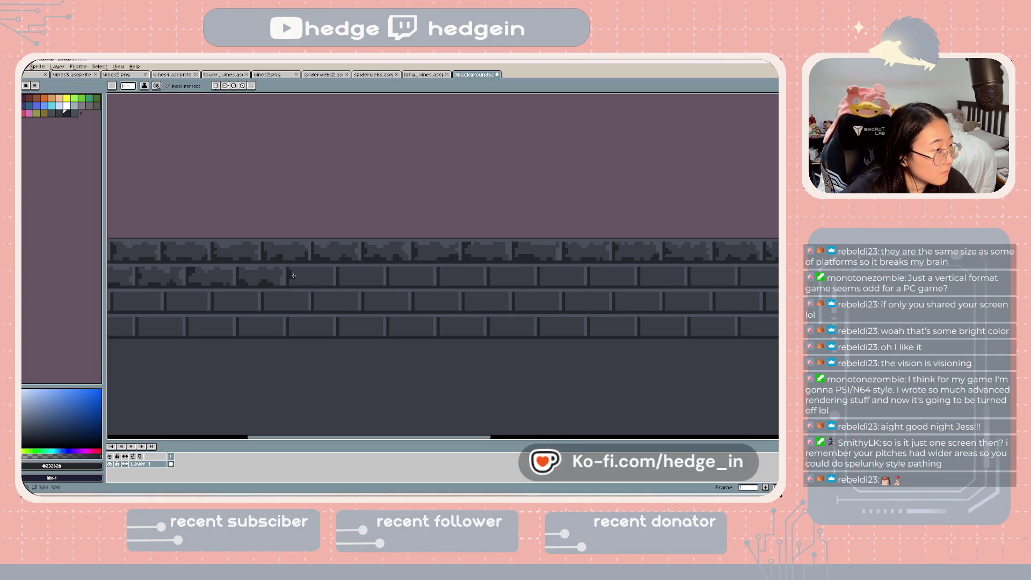
pyautogui.keyDown('alt'); pyautogui.click(337, 273); pyautogui.keyUp('alt')
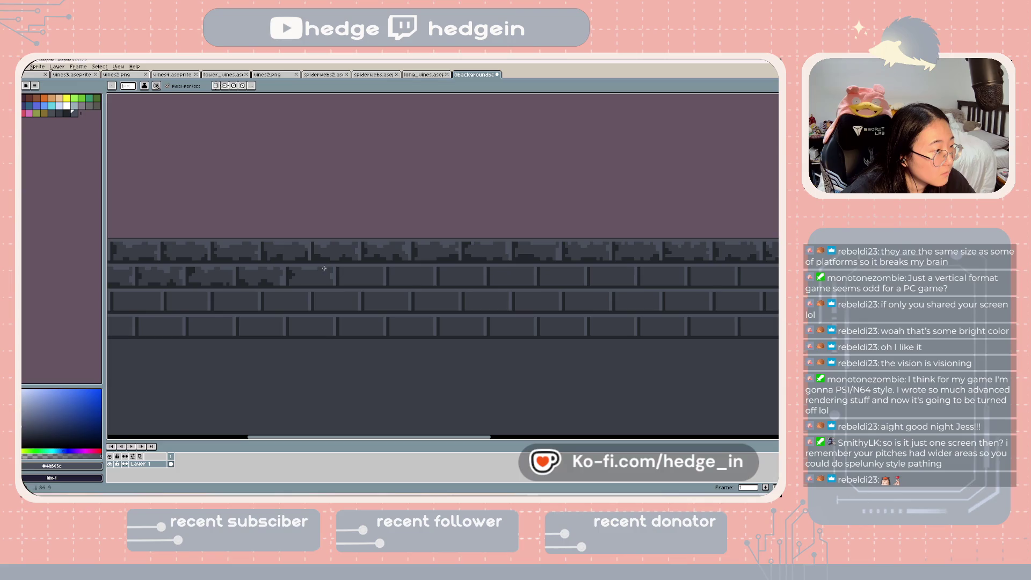
pyautogui.keyDown('alt'); pyautogui.click(302, 284); pyautogui.keyUp('alt')
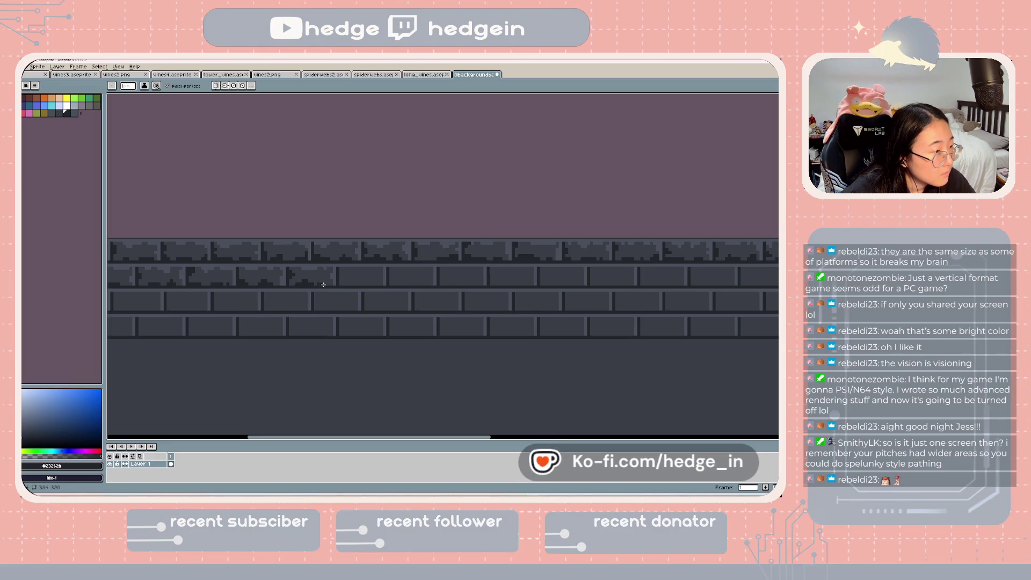
pyautogui.scroll(-2, 396, 289)
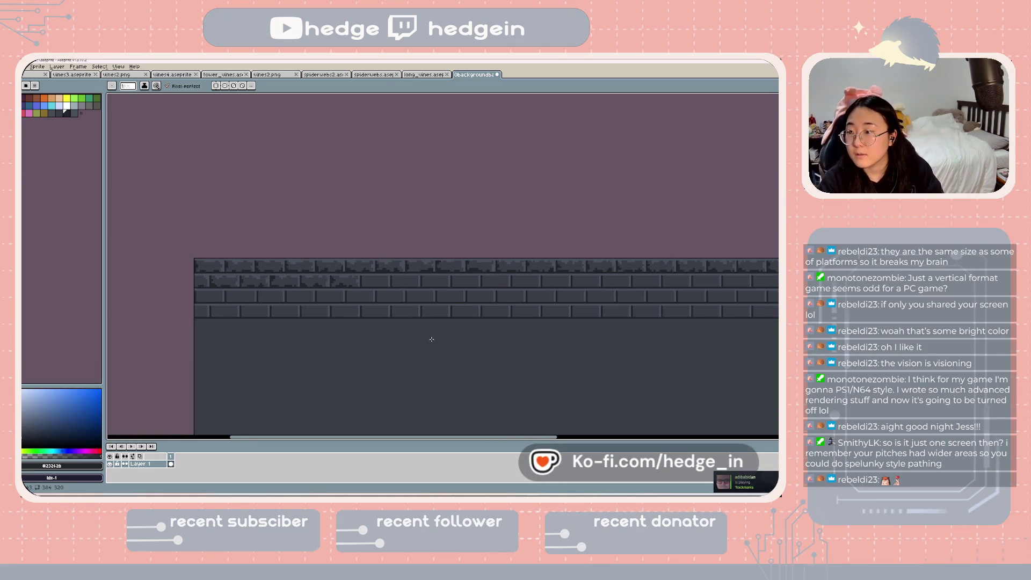
# - Undo the last pencil stroke and paint grey texture onto the sixth row-two brick
pyautogui.scroll(2, 403, 317)
pyautogui.scroll(2, 404, 316)
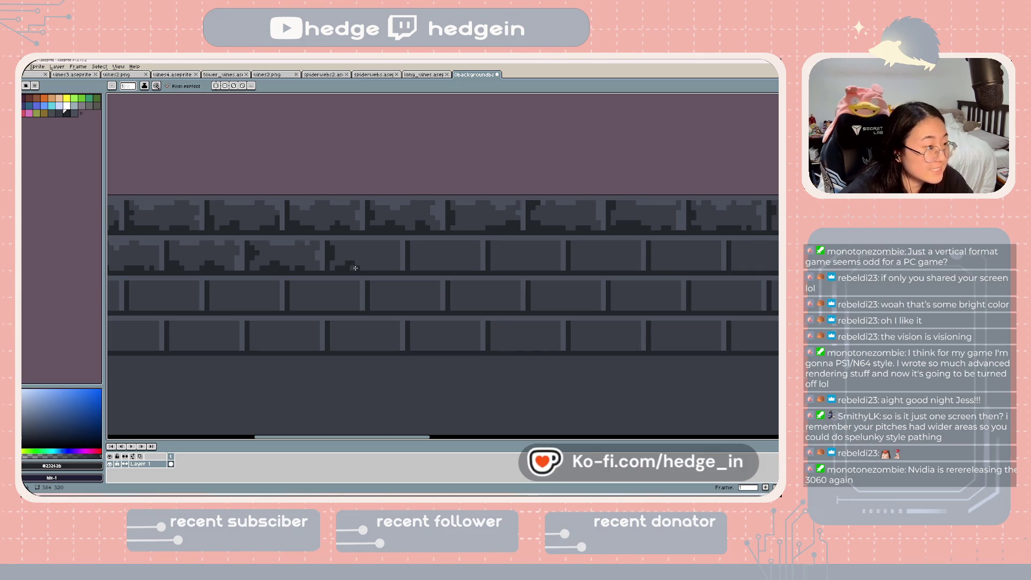
pyautogui.keyDown('alt'); pyautogui.click(397, 269); pyautogui.keyUp('alt')
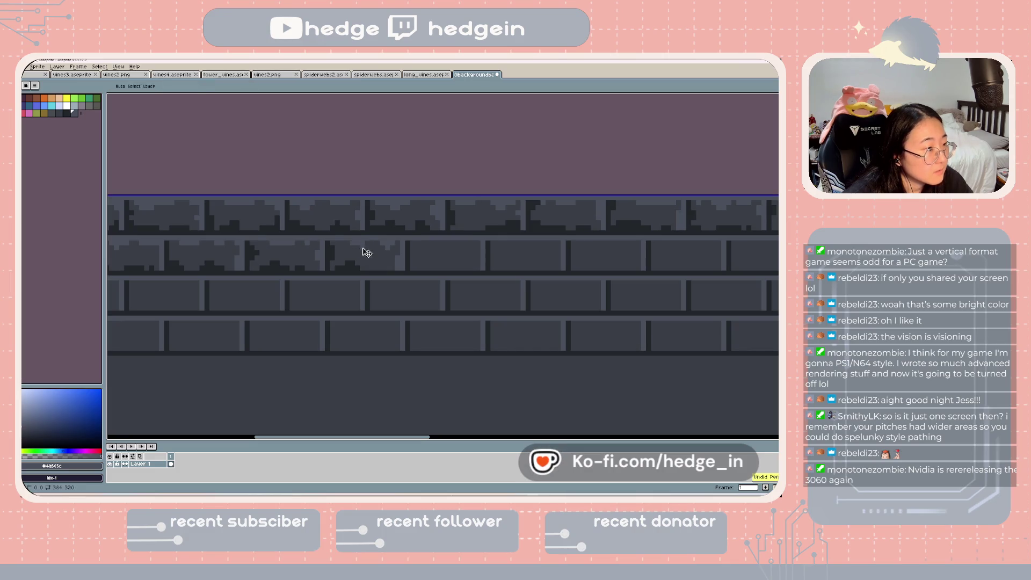
pyautogui.hotkey('ctrl', 'z')
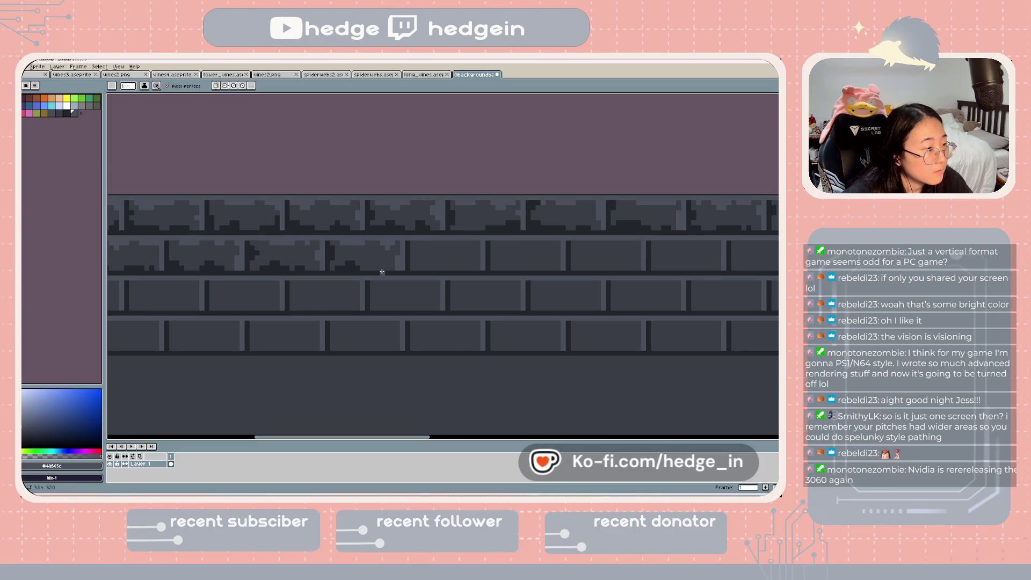
pyautogui.press('i')
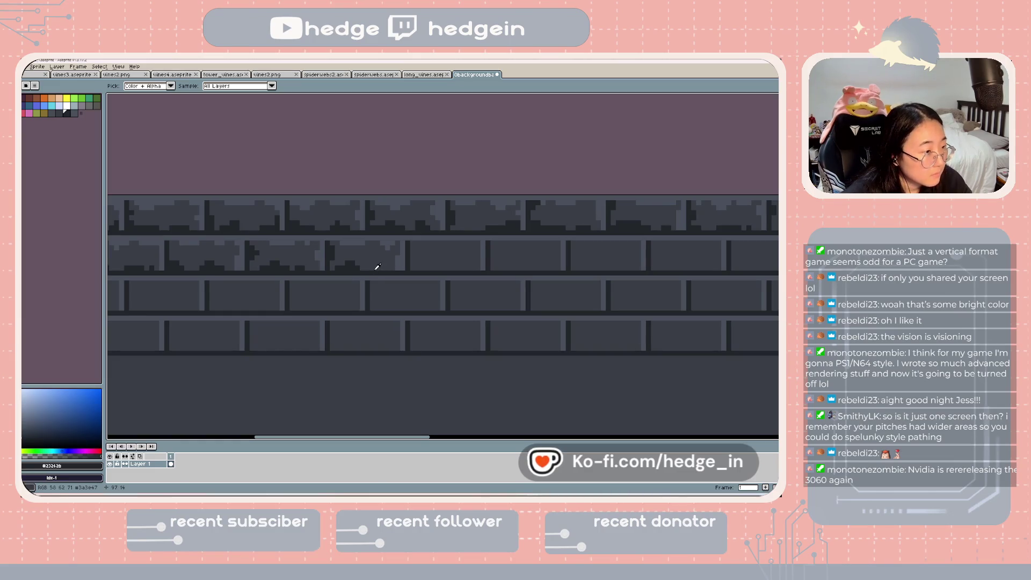
pyautogui.press('b')
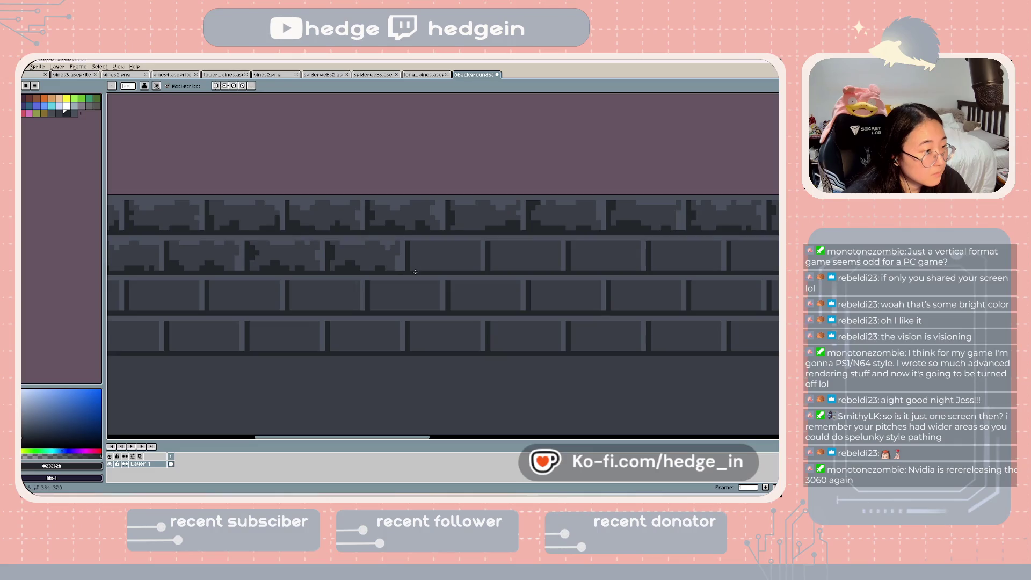
pyautogui.moveTo(446, 266); pyautogui.dragTo(478, 273)
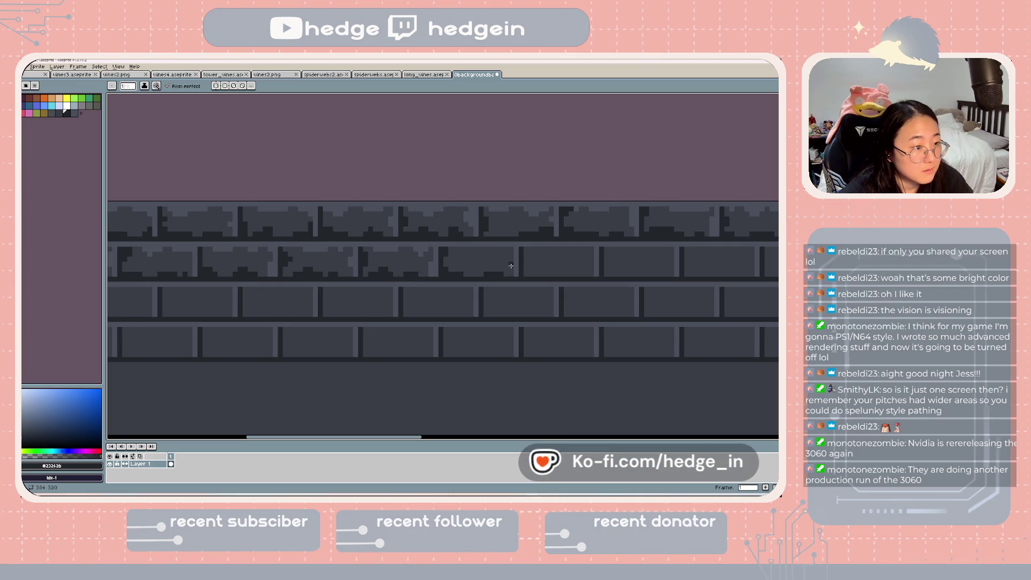
# - Take the lighter brick grey as the pencil colour
pyautogui.press('i')
pyautogui.click(518, 257)
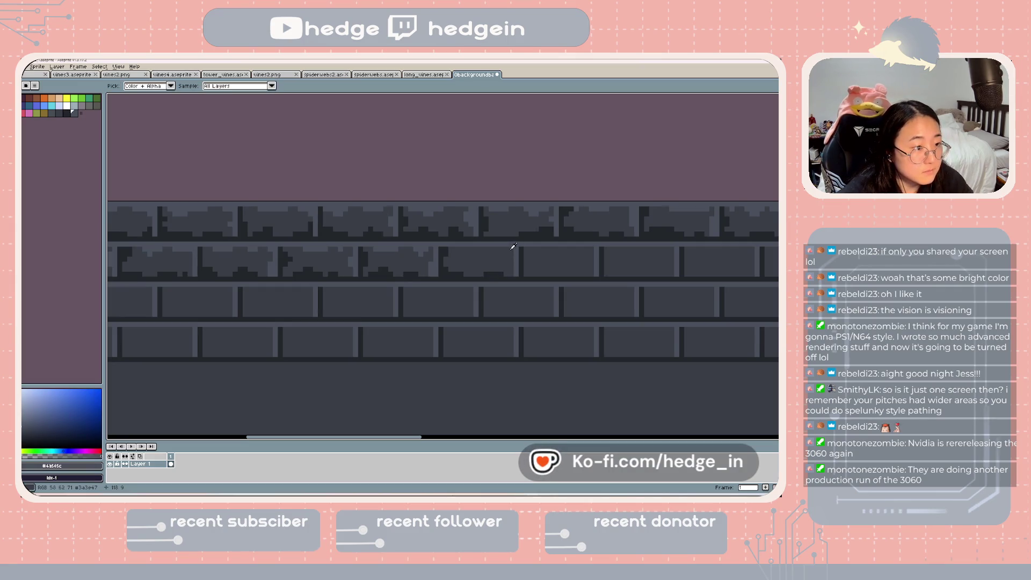
pyautogui.press('b')
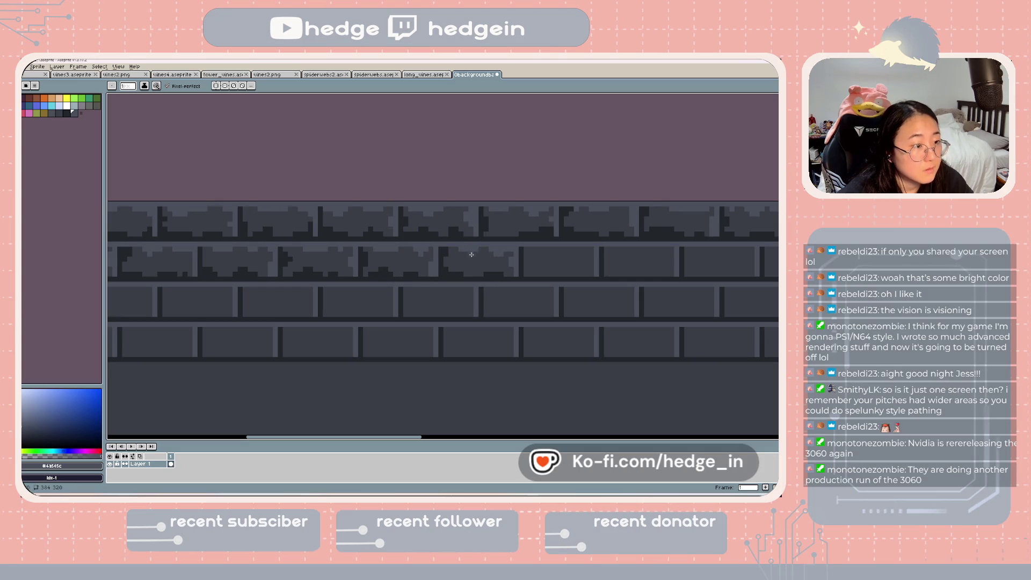
pyautogui.scroll(-3, 472, 255)
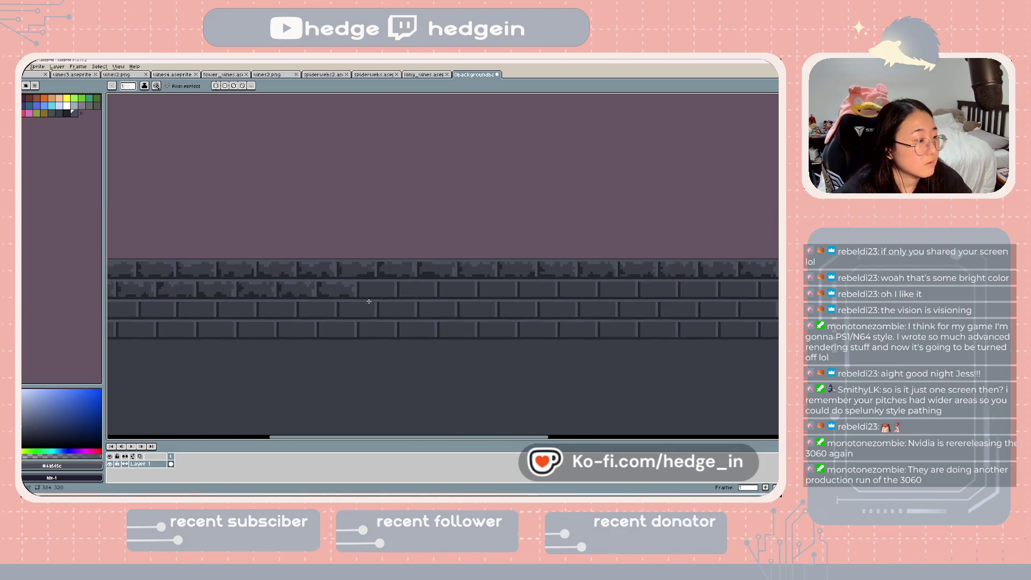
# - Paint lighter #4b505c grey stone speckles onto the next plain second-row brick
pyautogui.scroll(2, 369, 302)
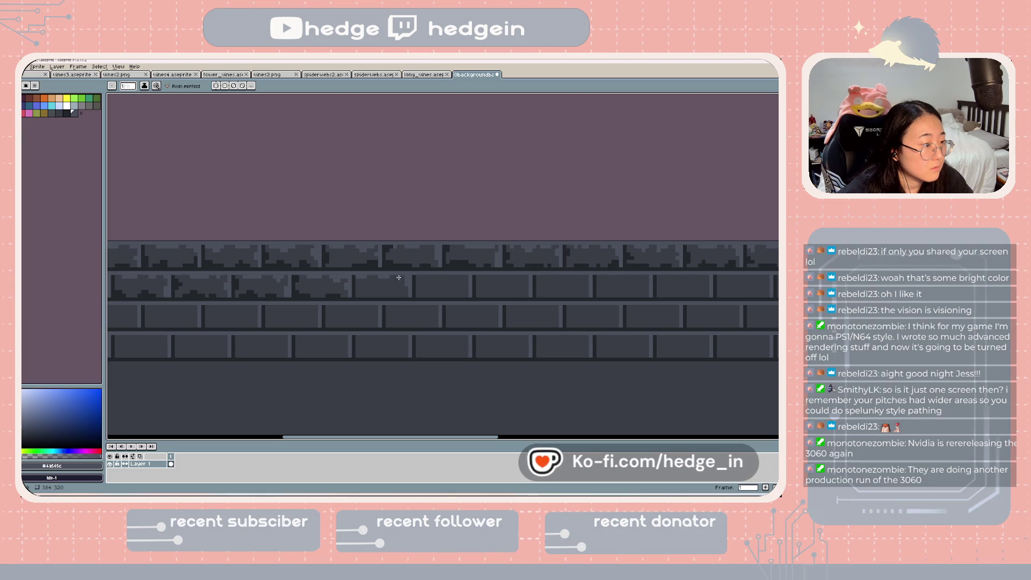
pyautogui.keyDown('alt'); pyautogui.click(371, 299); pyautogui.keyUp('alt')
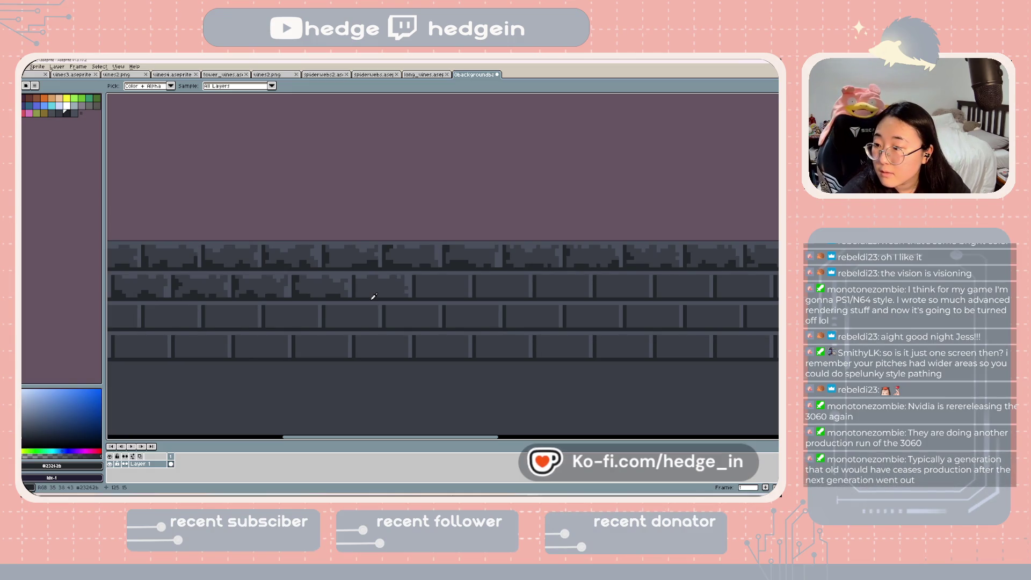
pyautogui.scroll(1, 374, 296)
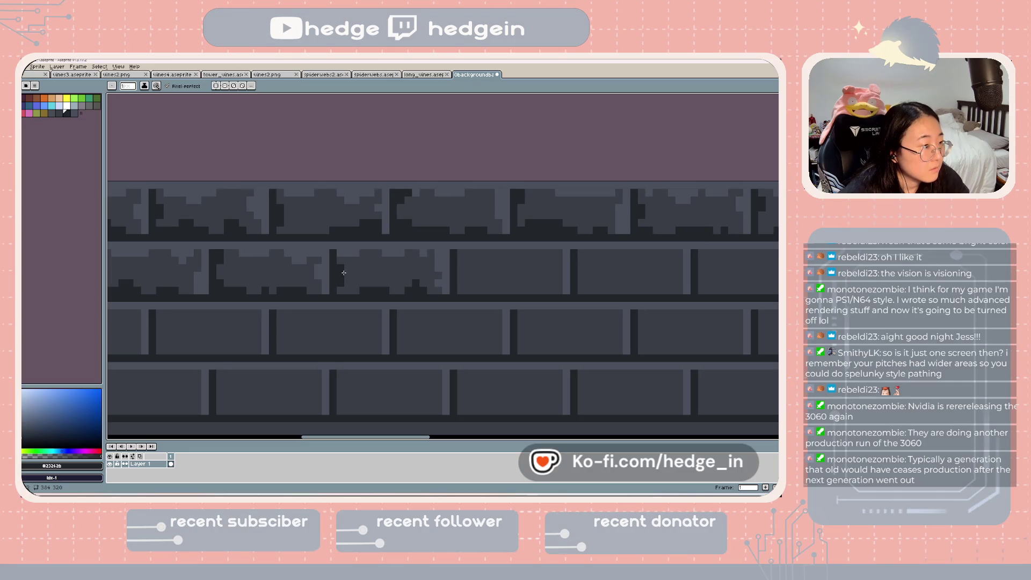
pyautogui.scroll(-3, 351, 269)
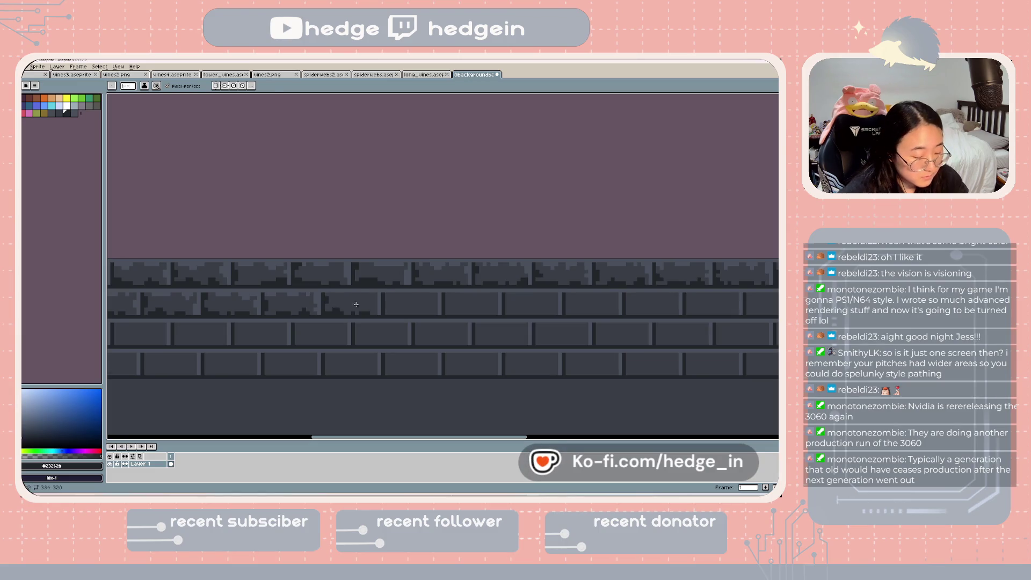
pyautogui.press('i')
pyautogui.click(349, 289)
pyautogui.scroll(3, 354, 292)
pyautogui.press('b')
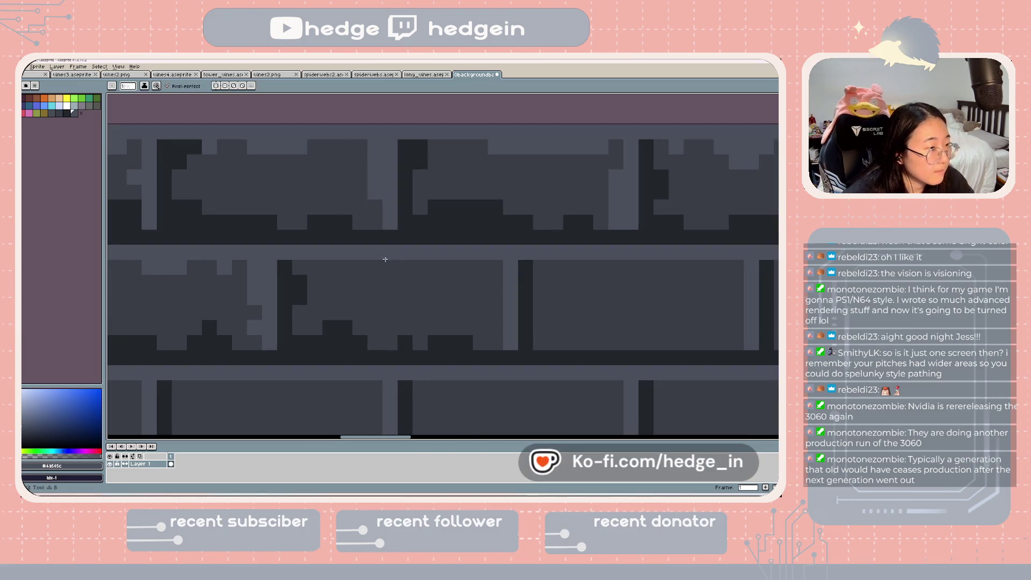
pyautogui.moveTo(476, 264)
pyautogui.mouseDown()
pyautogui.moveTo(443, 265)
pyautogui.moveTo(494, 288)
pyautogui.moveTo(485, 295)
pyautogui.mouseUp()
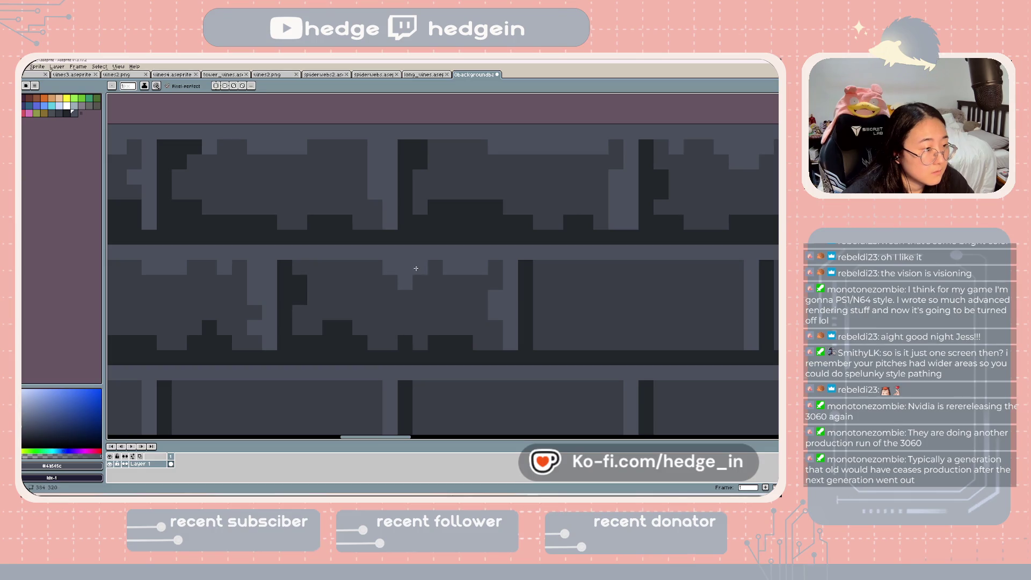
# - Zoom out and pan to review the textured bricks and the sprite's right edge
pyautogui.scroll(-2, 408, 269)
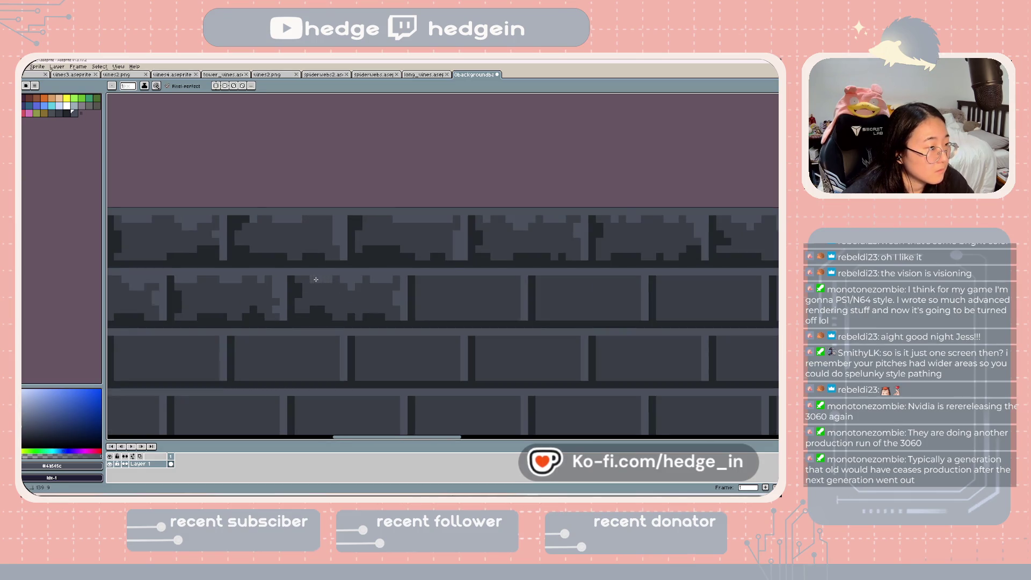
pyautogui.scroll(-1, 461, 306)
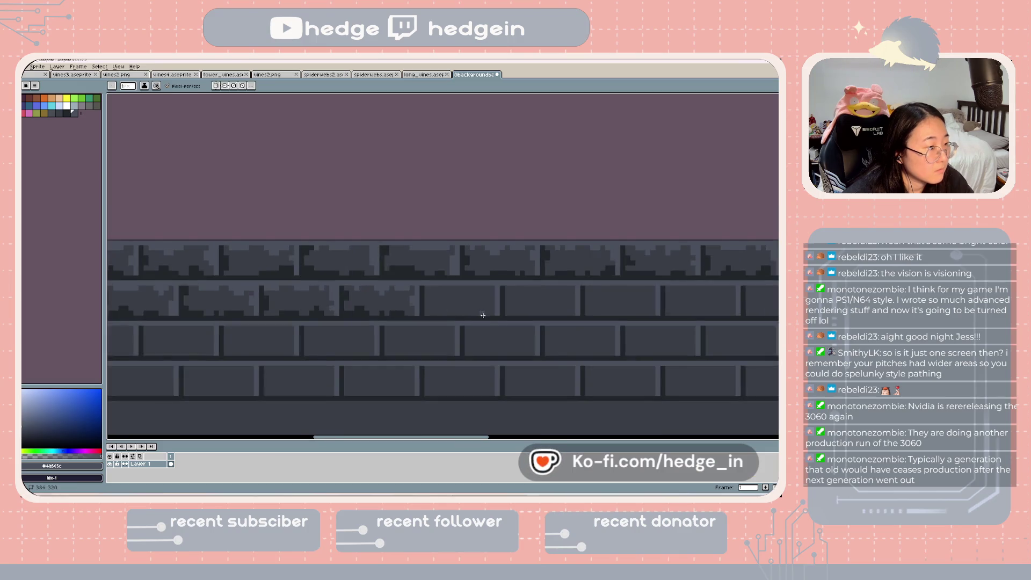
pyautogui.scroll(-1, 541, 325)
pyautogui.scroll(-1, 541, 326)
pyautogui.moveTo(527, 326); pyautogui.dragTo(482, 304)
pyautogui.moveTo(414, 283); pyautogui.dragTo(471, 285)
pyautogui.scroll(2, 361, 274)
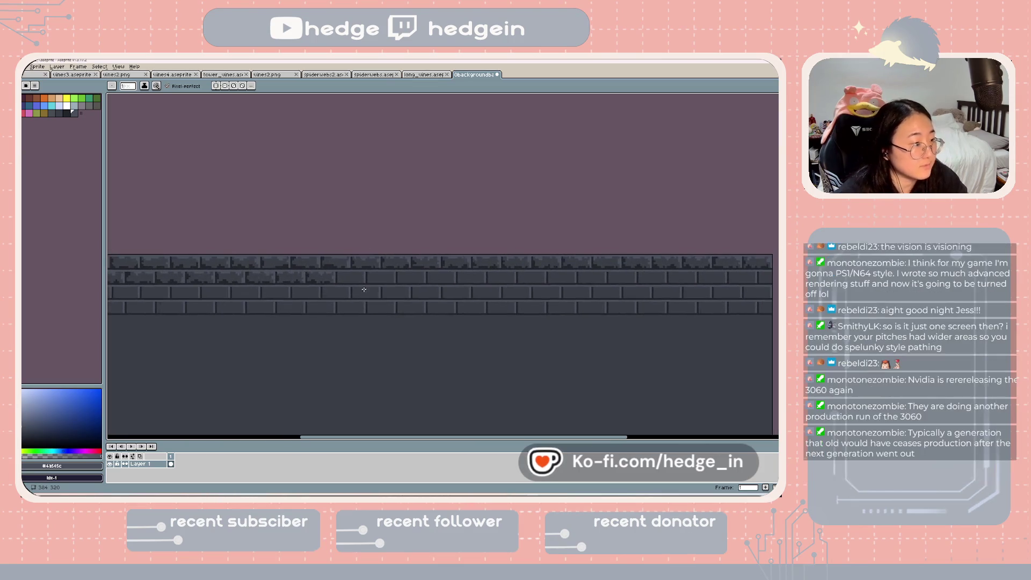
pyautogui.scroll(1, 361, 274)
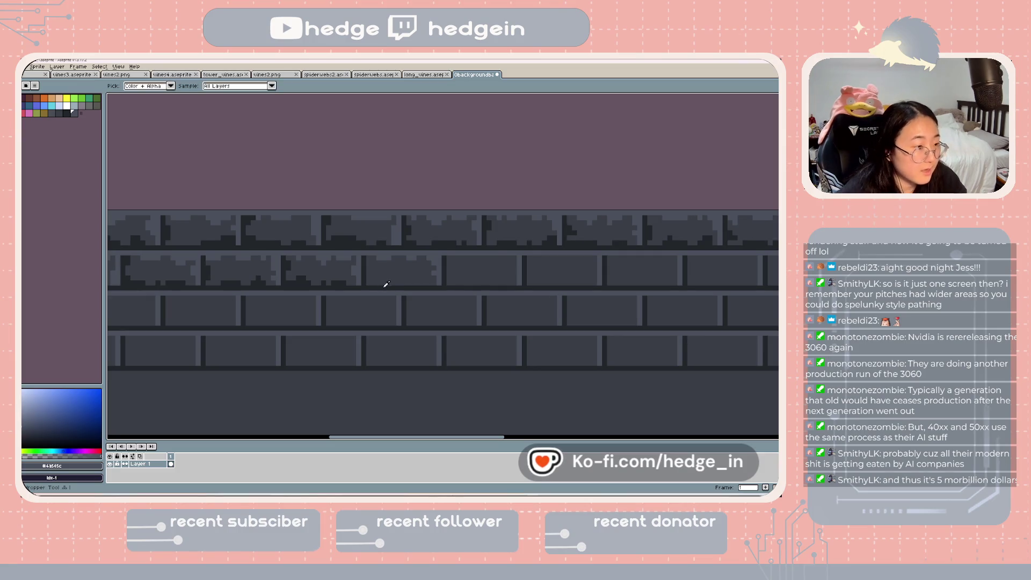
# - Alternate #23262b and #4b505c picks while texturing the newly painted second-row brick
pyautogui.keyDown('alt'); pyautogui.click(369, 282); pyautogui.keyUp('alt')
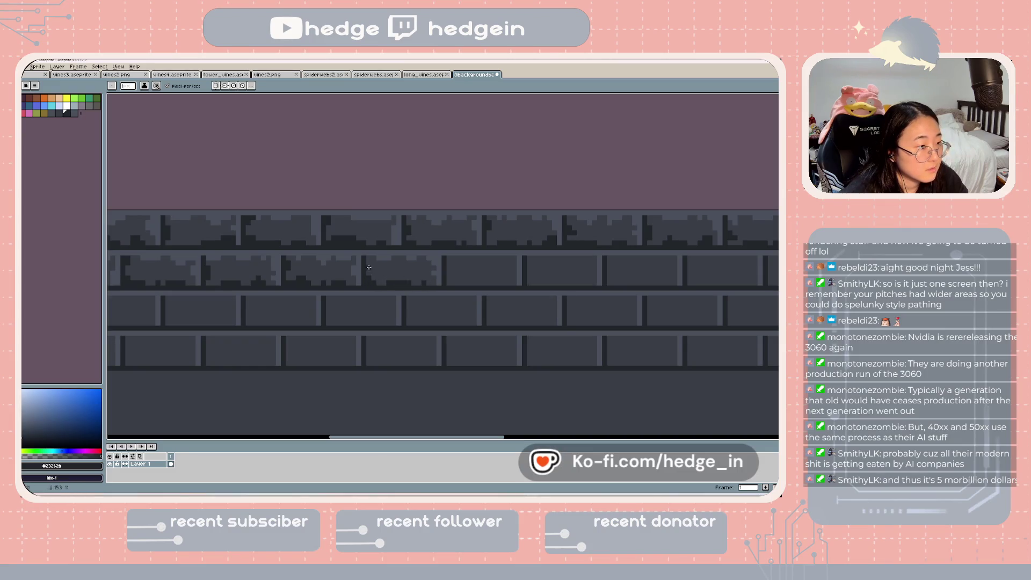
pyautogui.moveTo(478, 283)
pyautogui.mouseDown()
pyautogui.moveTo(362, 286)
pyautogui.moveTo(375, 282)
pyautogui.mouseUp()
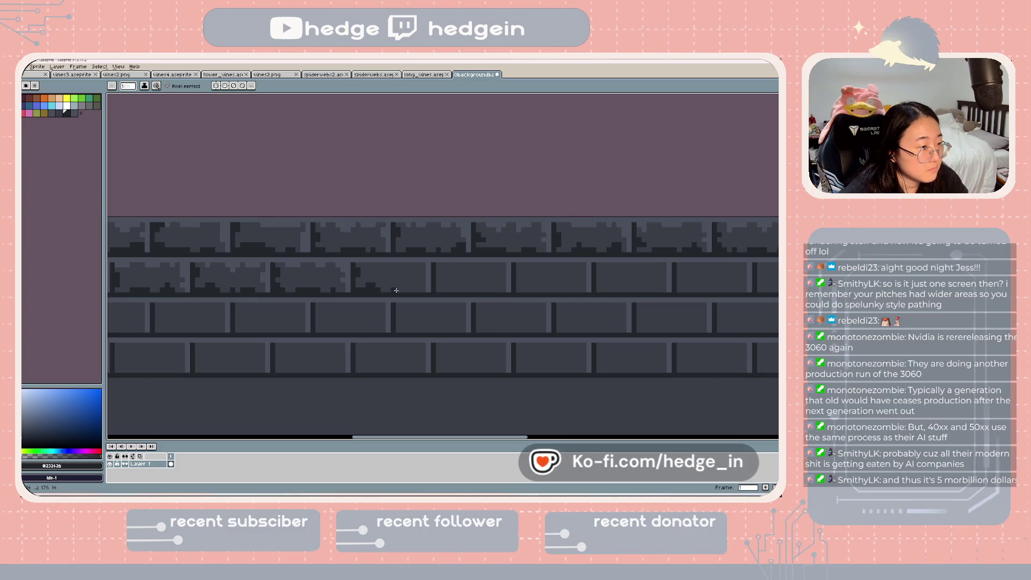
pyautogui.keyDown('alt'); pyautogui.click(411, 258); pyautogui.keyUp('alt')
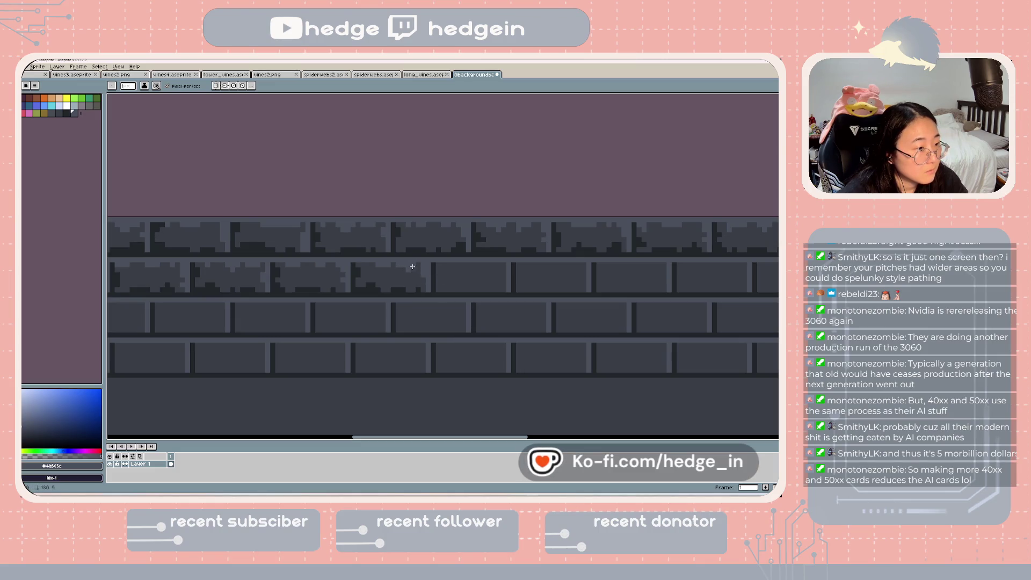
pyautogui.scroll(-2, 486, 293)
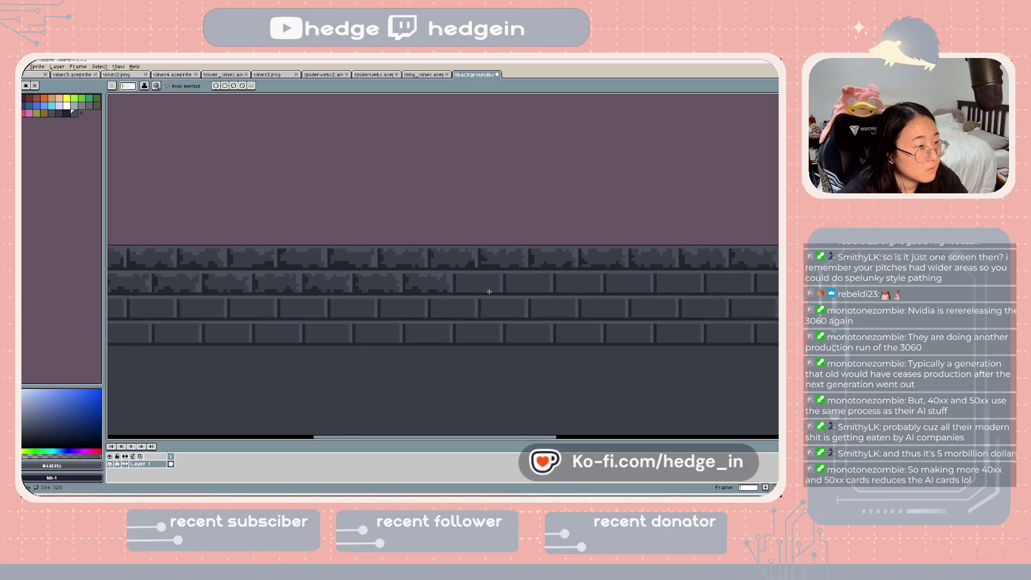
pyautogui.scroll(1, 456, 272)
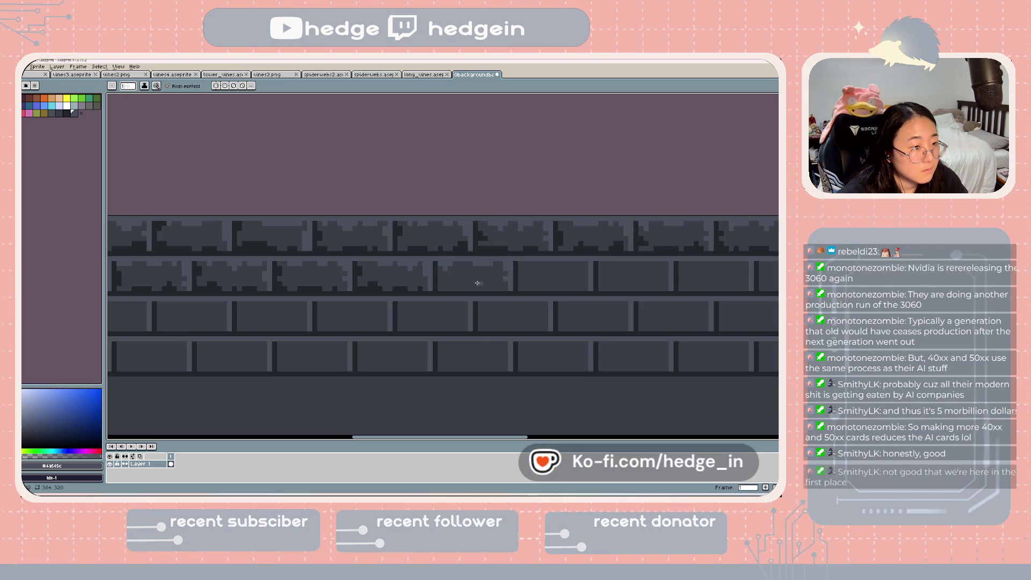
pyautogui.keyDown('alt'); pyautogui.click(435, 287); pyautogui.keyUp('alt')
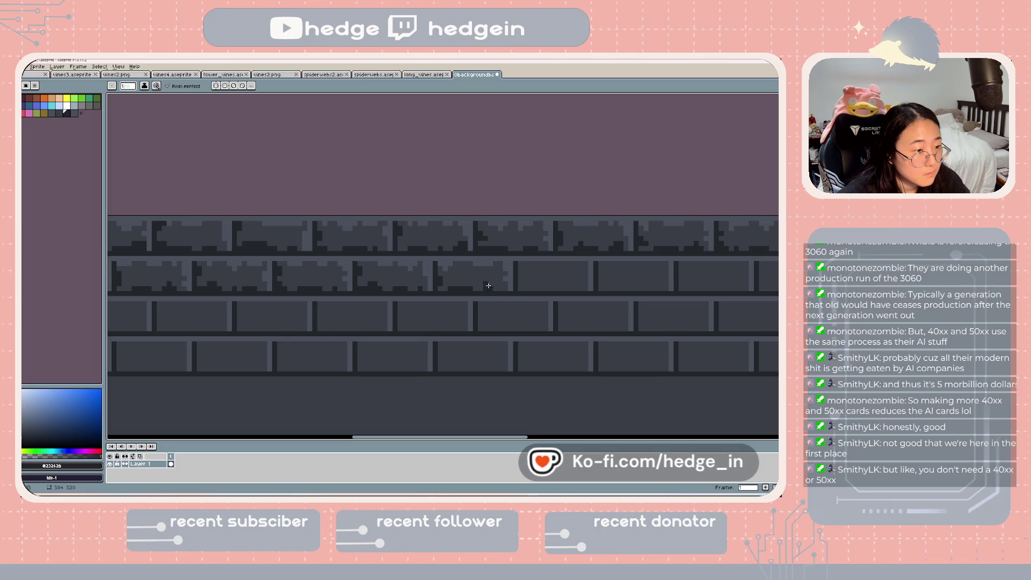
pyautogui.scroll(-2, 498, 290)
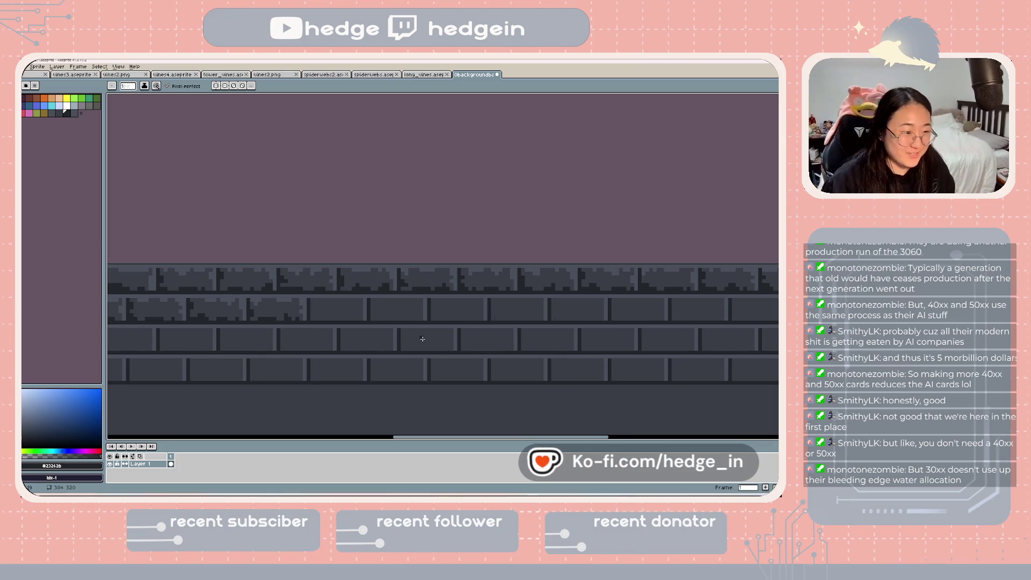
pyautogui.scroll(1, 321, 319)
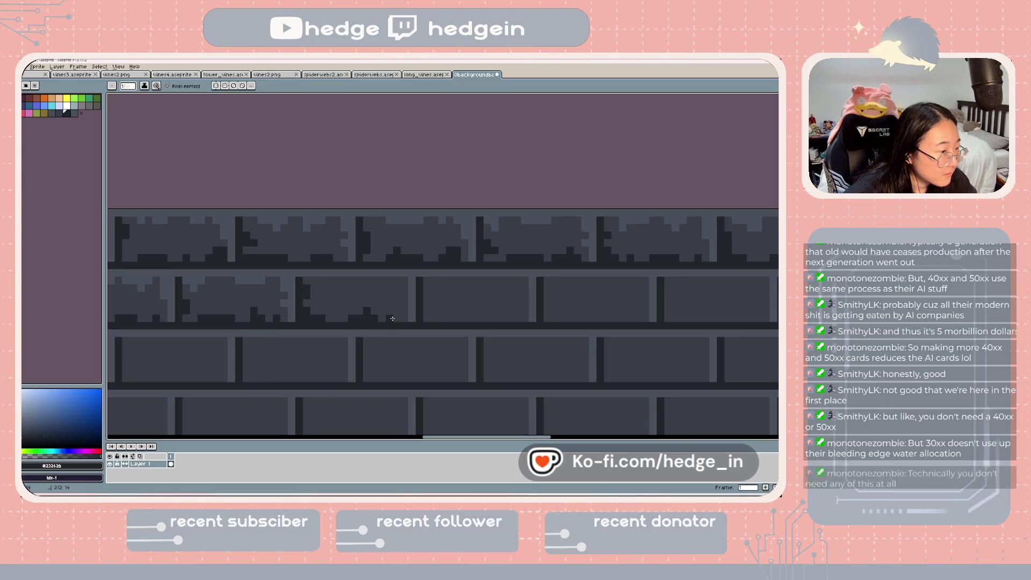
# - Draw a dark #23262b line along the brick's edge
pyautogui.keyDown('alt'); pyautogui.click(419, 296); pyautogui.keyUp('alt')
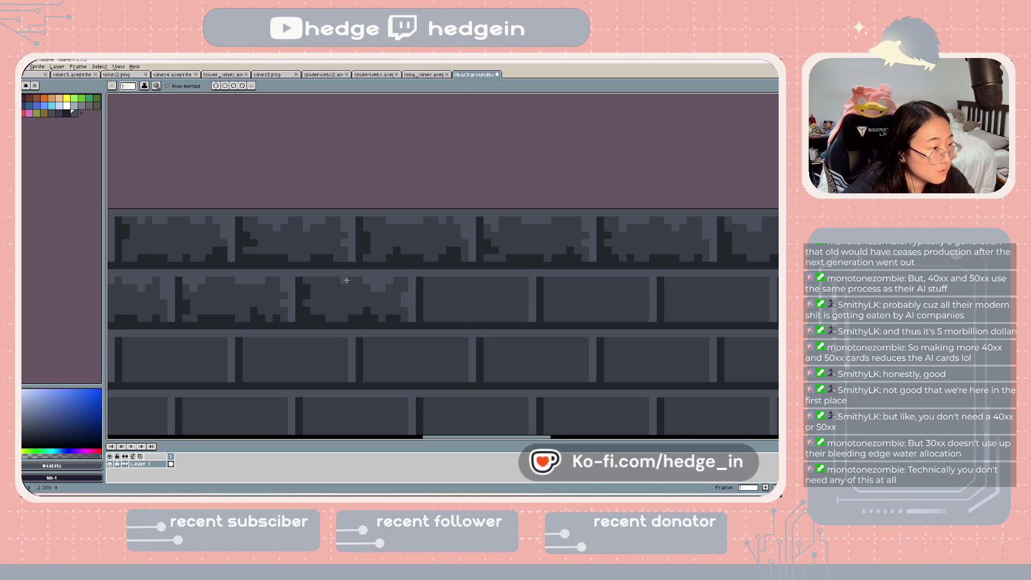
pyautogui.scroll(-1, 494, 317)
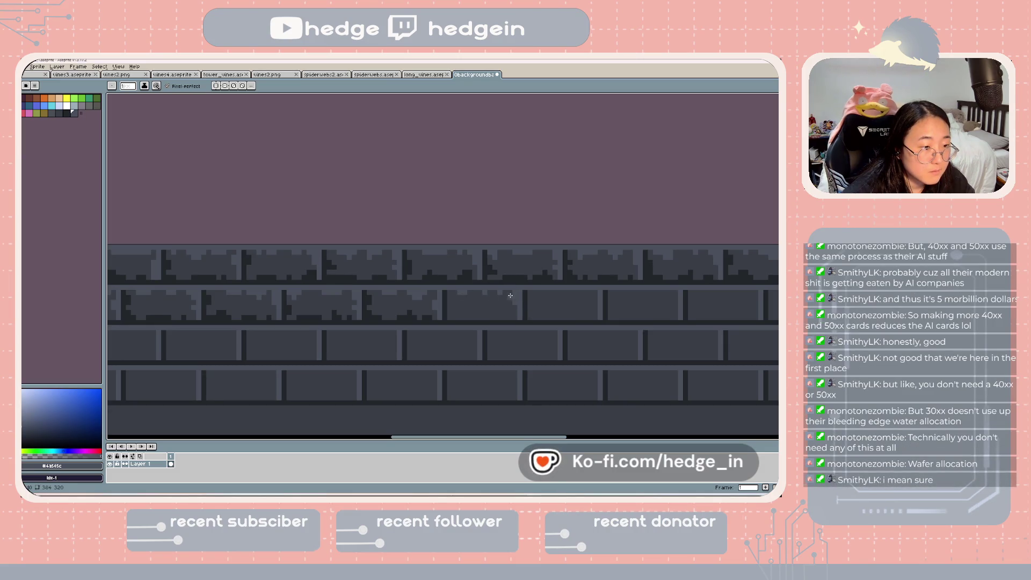
pyautogui.keyDown('alt'); pyautogui.click(454, 322); pyautogui.keyUp('alt')
pyautogui.moveTo(474, 319); pyautogui.dragTo(516, 317)
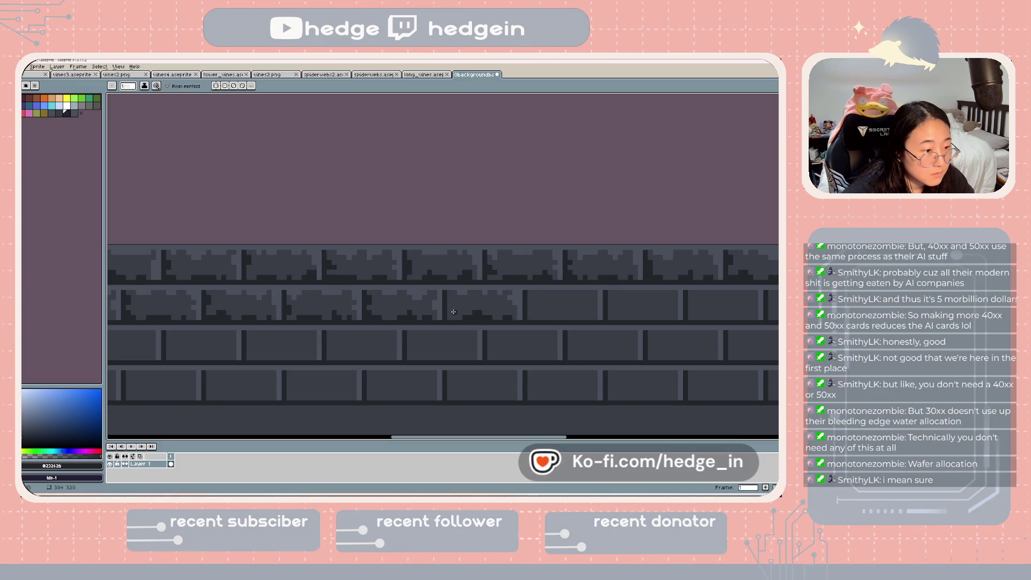
pyautogui.scroll(-5, 550, 319)
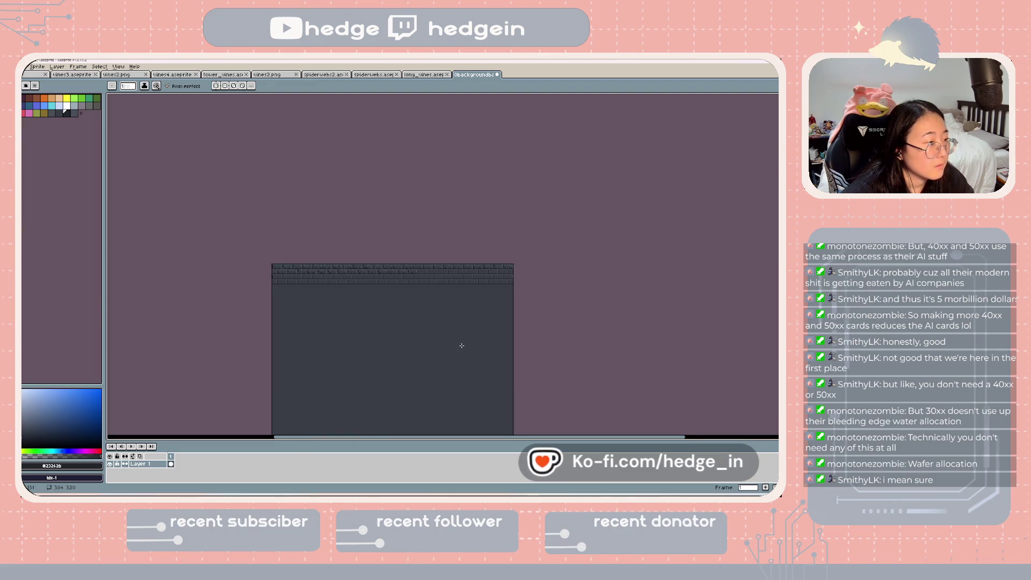
pyautogui.scroll(4, 446, 321)
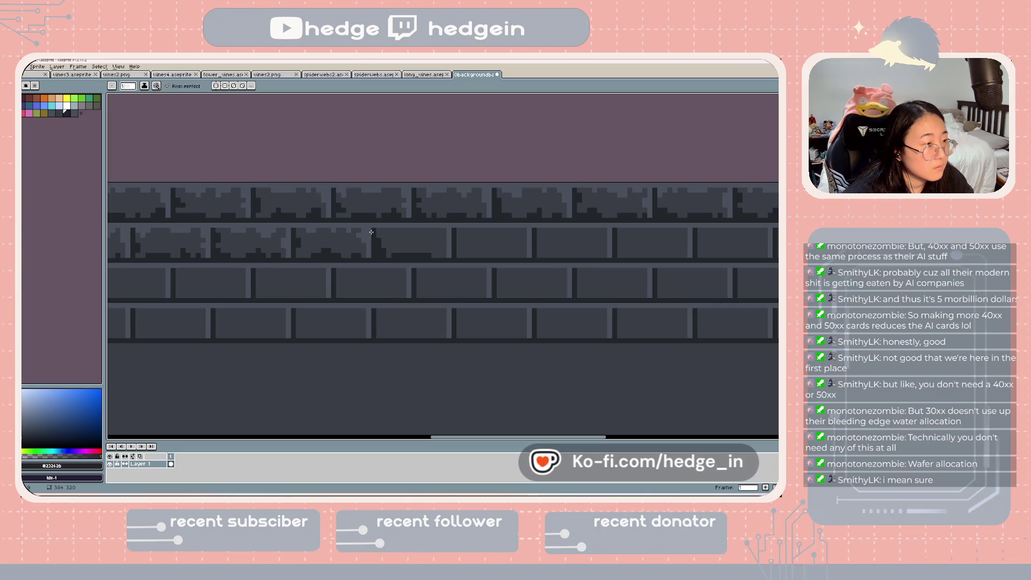
pyautogui.keyDown('alt'); pyautogui.click(426, 233); pyautogui.keyUp('alt')
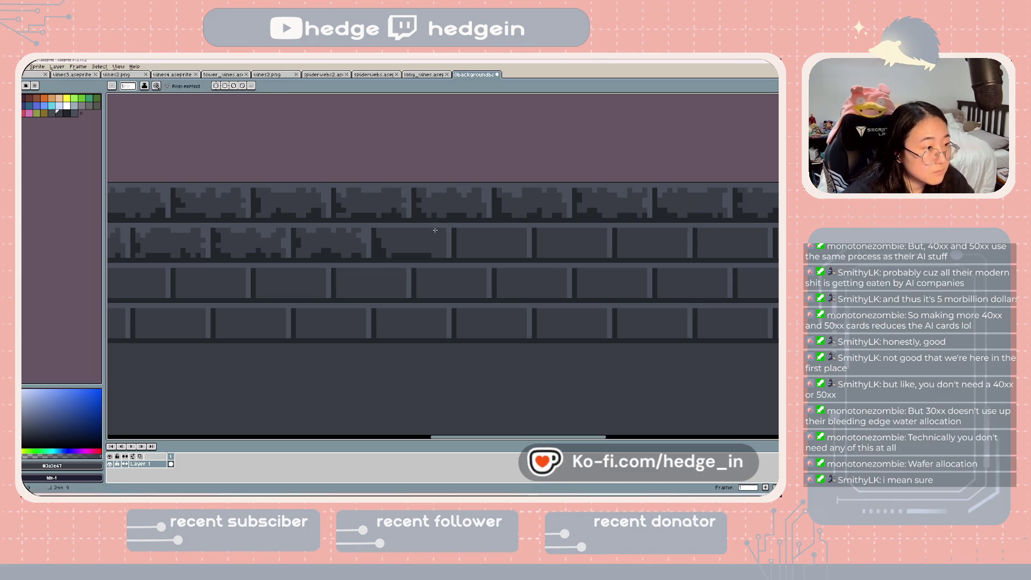
pyautogui.press('alt')
pyautogui.keyDown('alt'); pyautogui.click(430, 221); pyautogui.keyUp('alt')
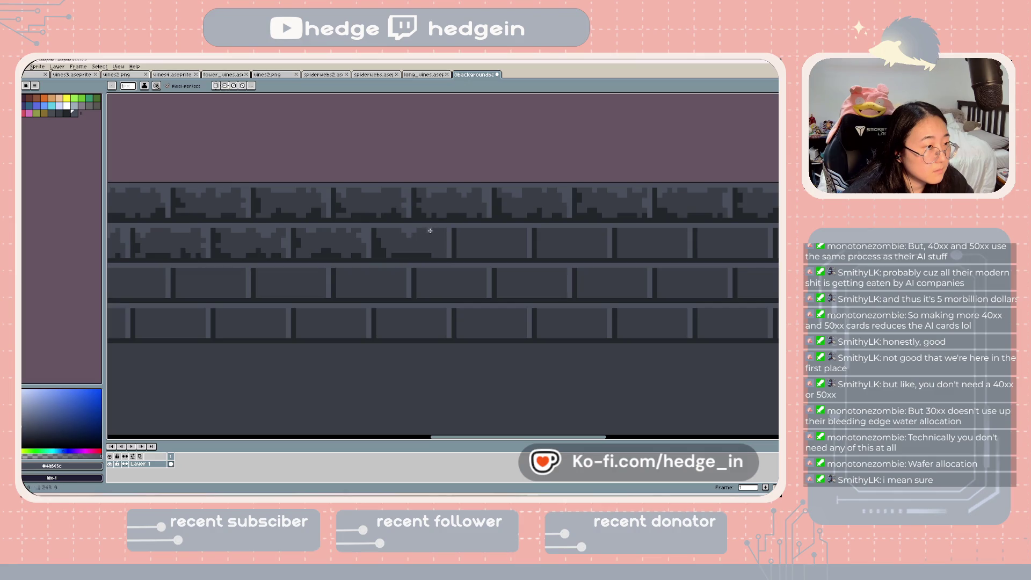
pyautogui.moveTo(490, 254)
pyautogui.mouseDown()
pyautogui.moveTo(392, 280)
pyautogui.moveTo(403, 272)
pyautogui.mouseUp()
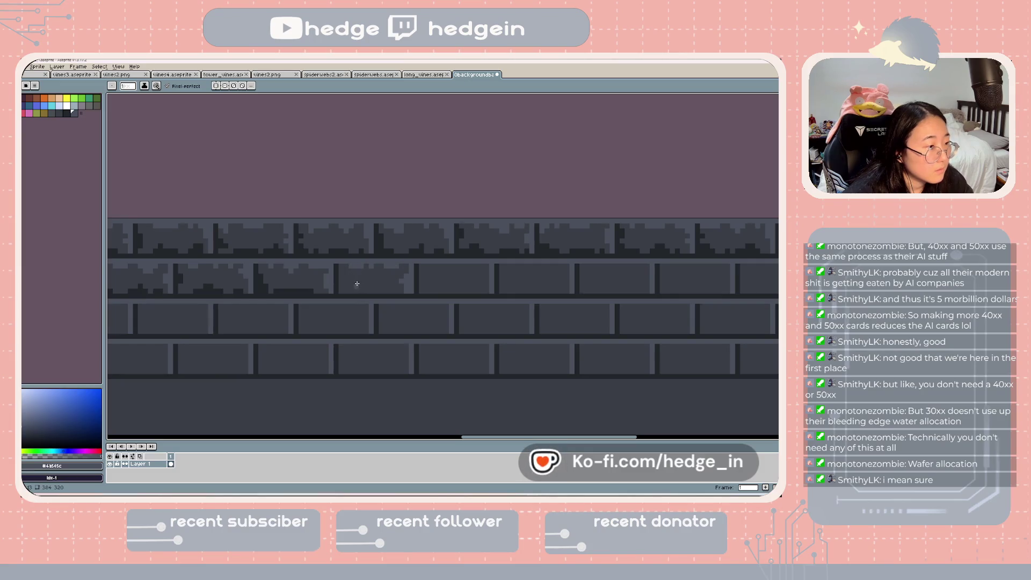
pyautogui.press('u')
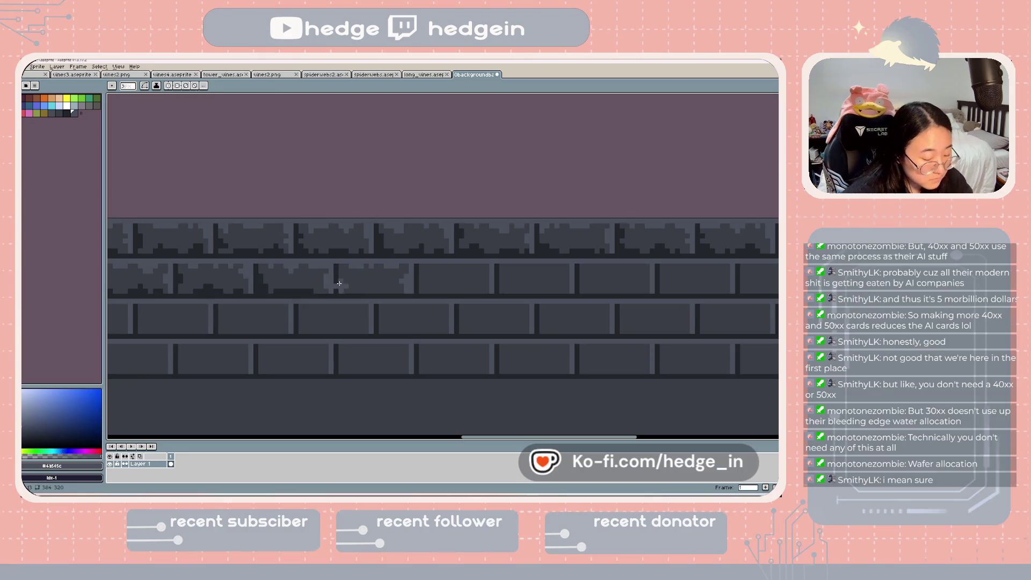
pyautogui.keyDown('alt'); pyautogui.click(337, 283); pyautogui.keyUp('alt')
pyautogui.press('b')
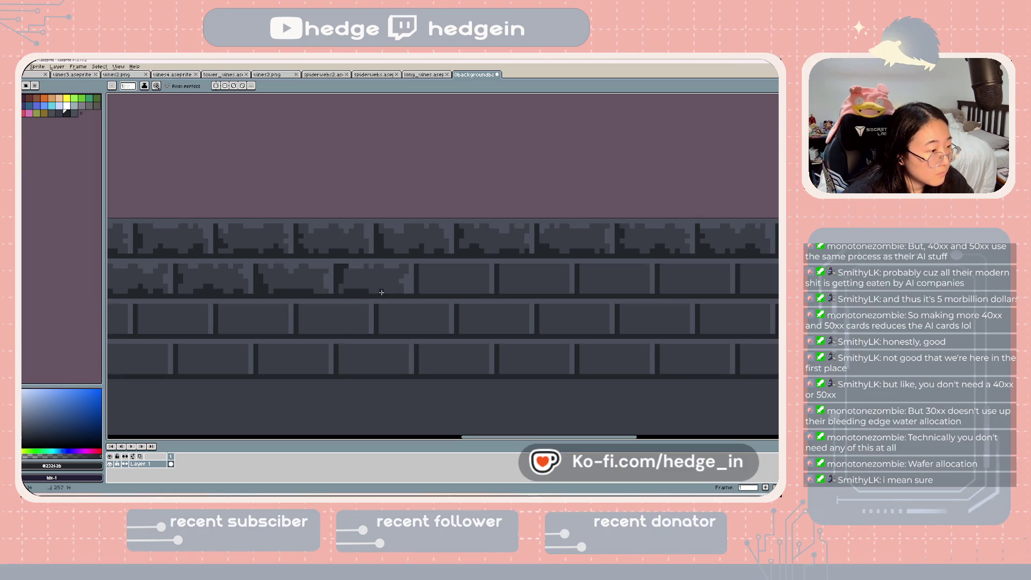
pyautogui.scroll(-1, 451, 307)
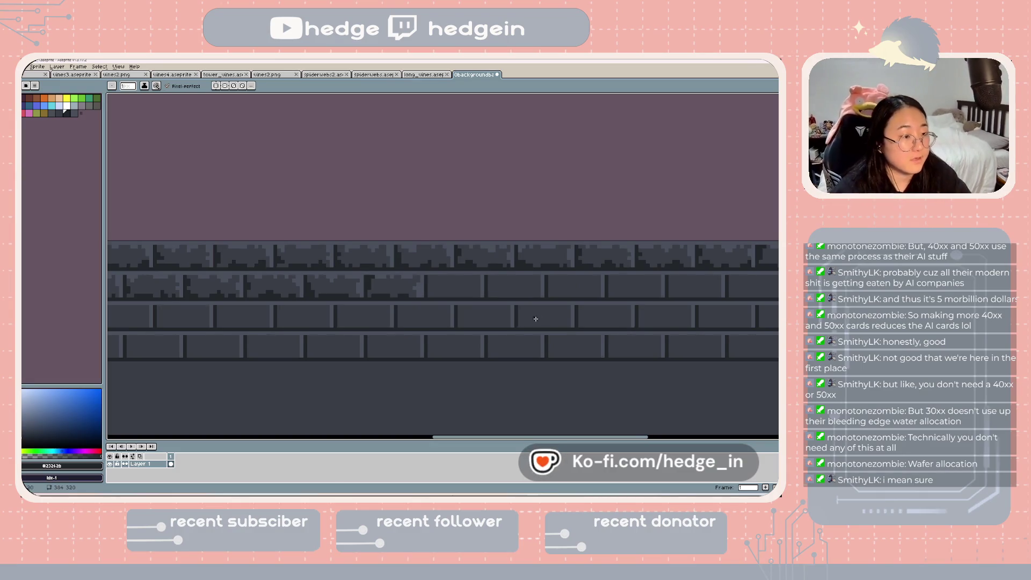
pyautogui.scroll(1, 533, 315)
pyautogui.scroll(2, 268, 299)
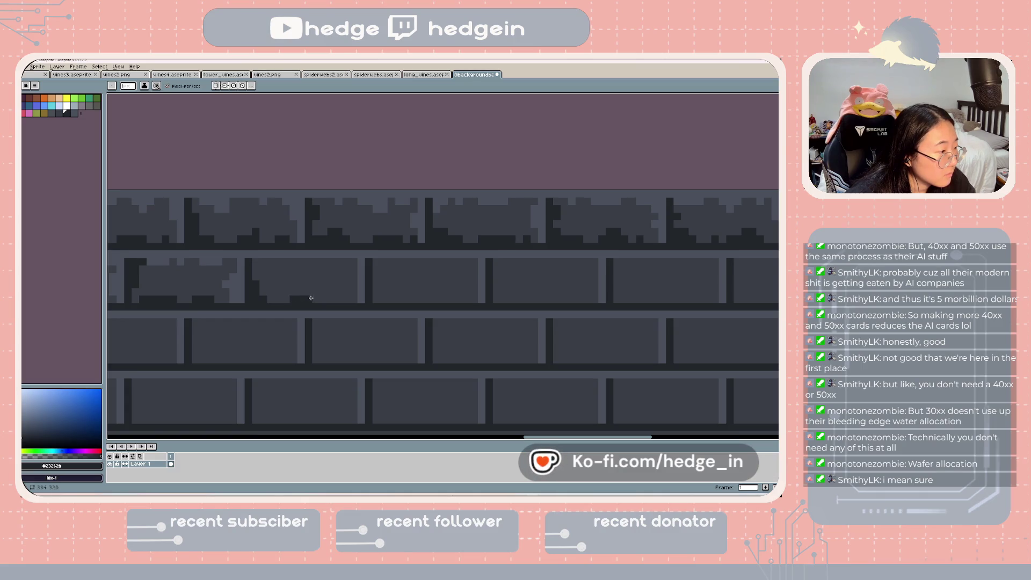
# - Paint a light highlight strip and dark chip pixels onto the third brick of row two
pyautogui.press('i')
pyautogui.click(352, 297)
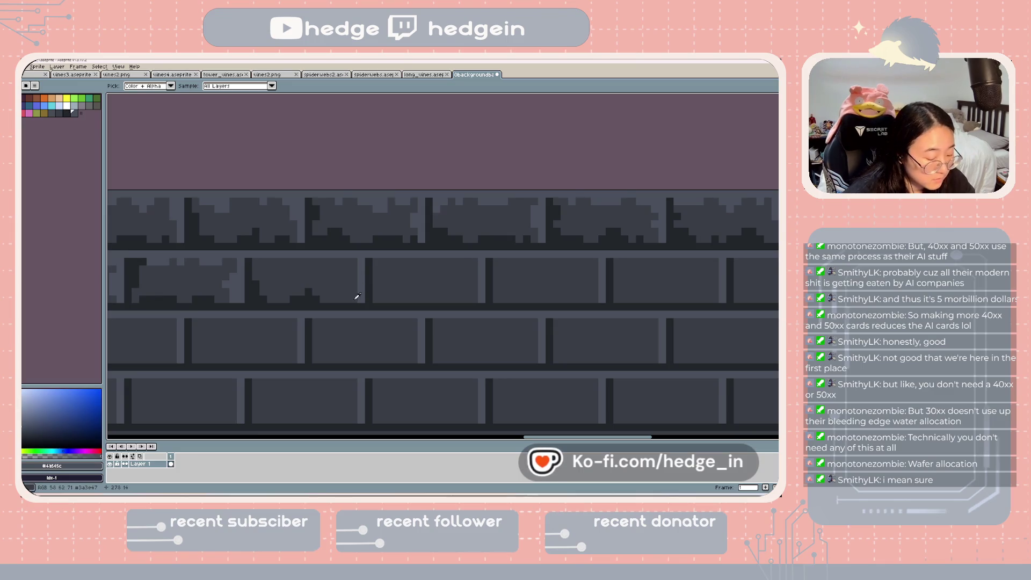
pyautogui.press('b')
pyautogui.moveTo(349, 270); pyautogui.dragTo(329, 265)
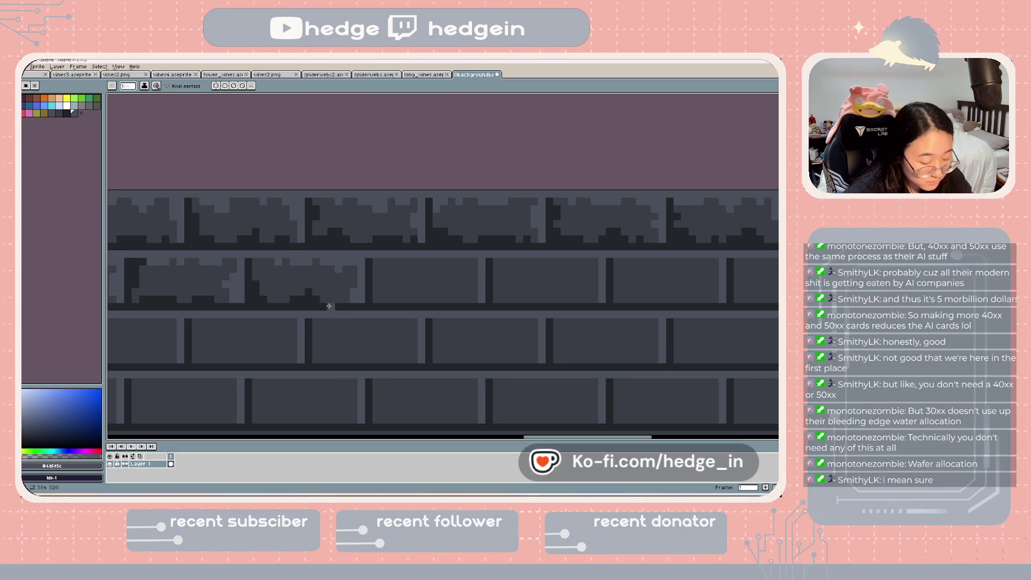
pyautogui.keyDown('alt'); pyautogui.click(308, 293); pyautogui.keyUp('alt')
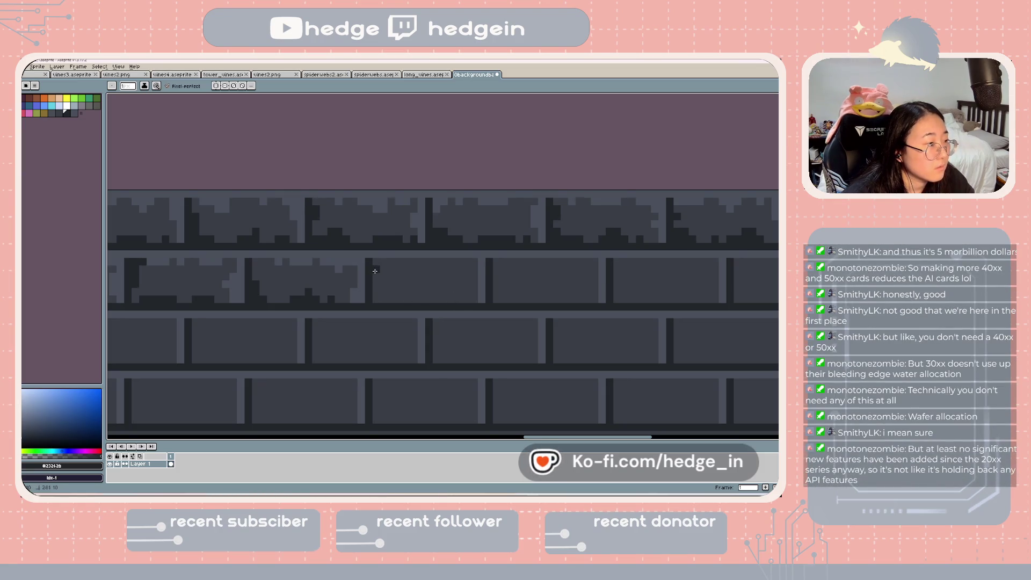
pyautogui.click(400, 292)
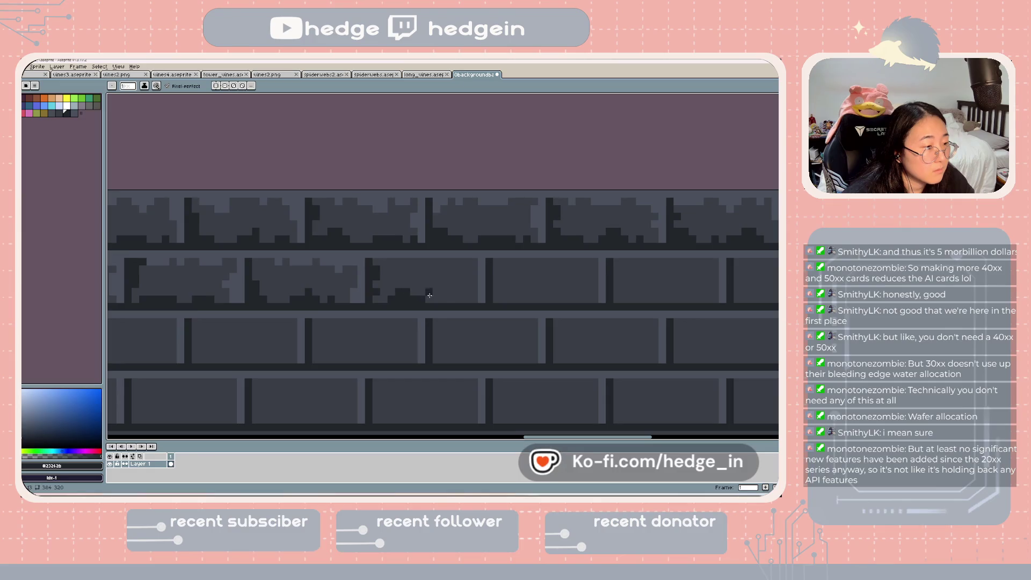
pyautogui.keyDown('alt'); pyautogui.click(478, 283); pyautogui.keyUp('alt')
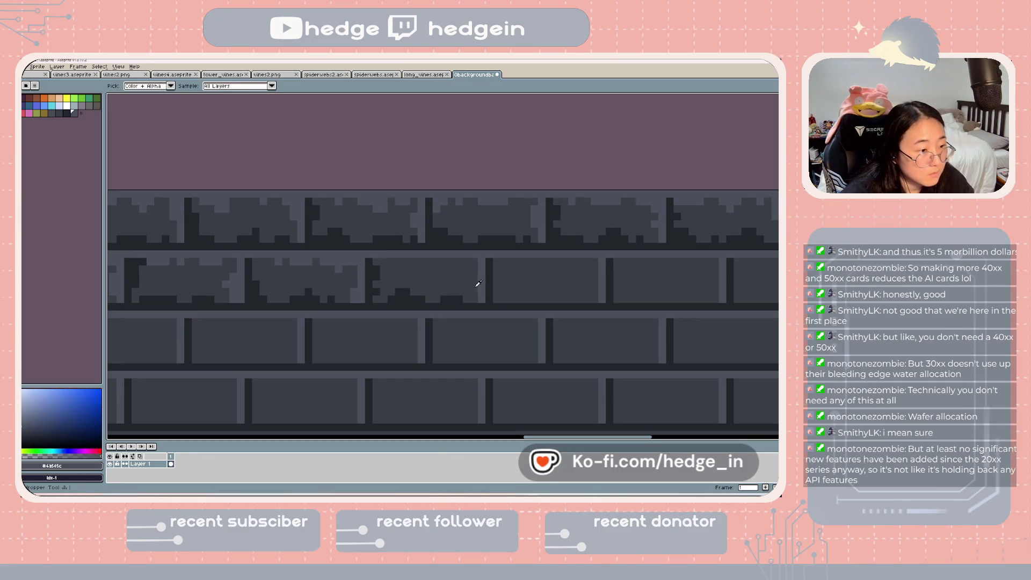
pyautogui.keyDown('alt'); pyautogui.click(479, 283); pyautogui.keyUp('alt')
pyautogui.keyDown('alt'); pyautogui.click(482, 277); pyautogui.keyUp('alt')
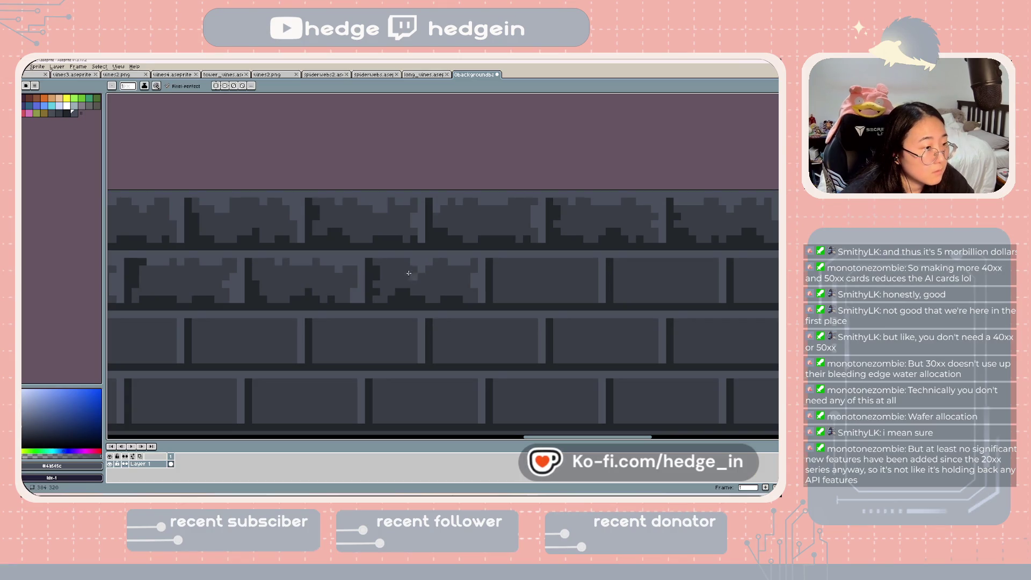
pyautogui.moveTo(393, 263); pyautogui.dragTo(301, 320)
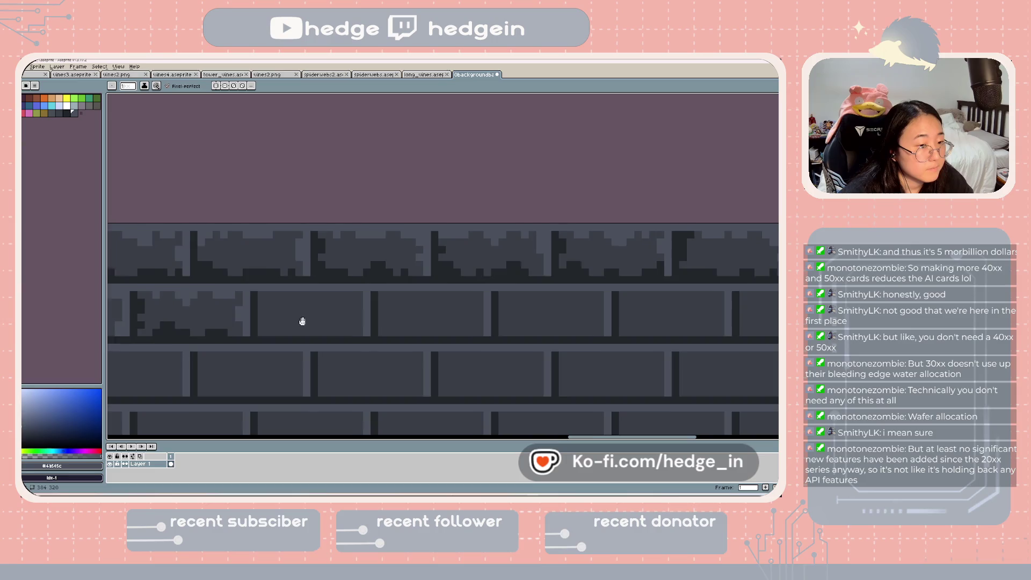
# - Extend a dark cracked edge across the next middle-row brick
pyautogui.moveTo(375, 320)
pyautogui.mouseDown()
pyautogui.moveTo(272, 304)
pyautogui.moveTo(419, 304)
pyautogui.mouseUp()
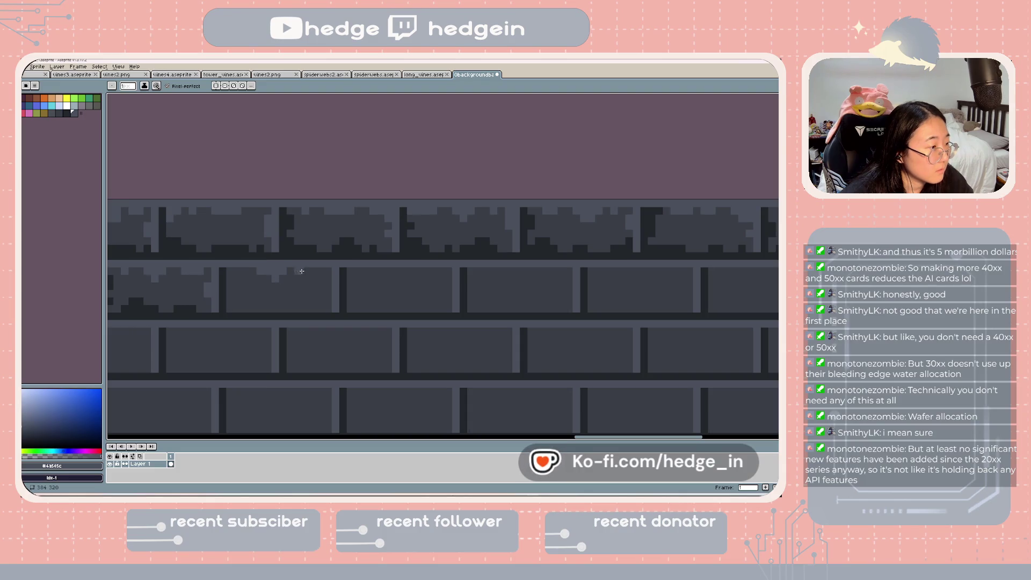
pyautogui.hscroll(-2, 333, 289)
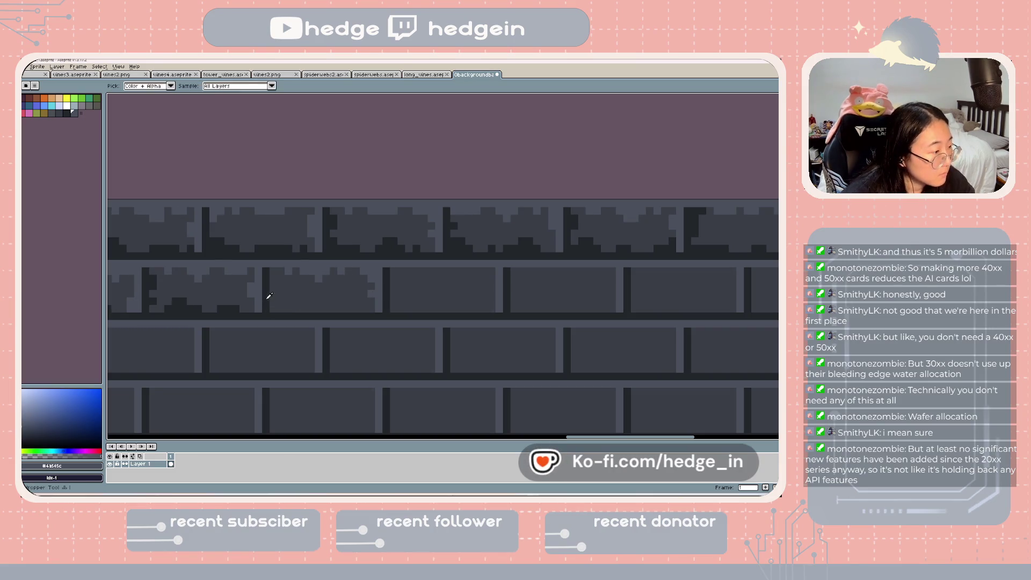
pyautogui.keyDown('alt'); pyautogui.click(272, 311); pyautogui.keyUp('alt')
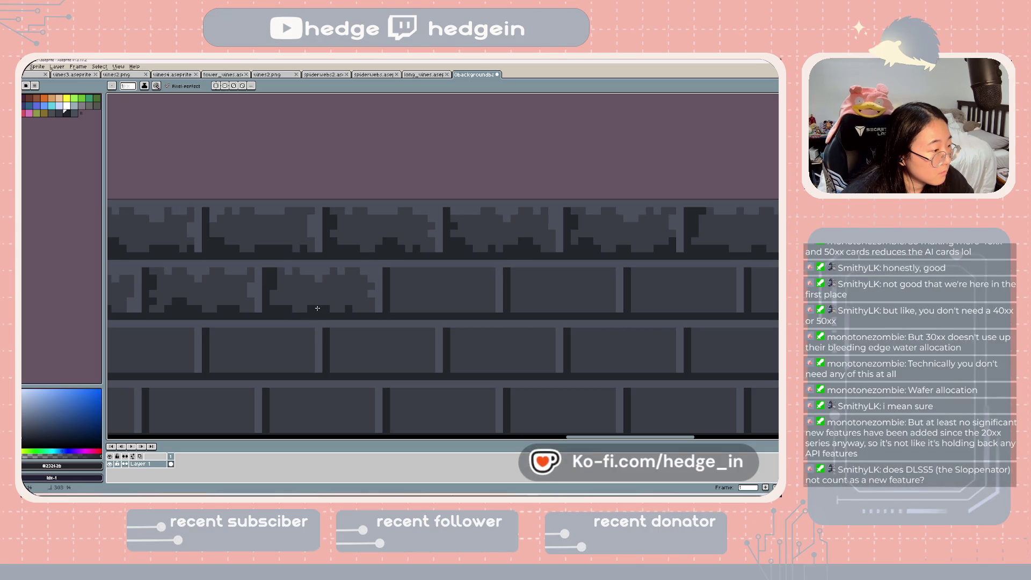
pyautogui.hscroll(5, 319, 302)
pyautogui.scroll(1, 319, 302)
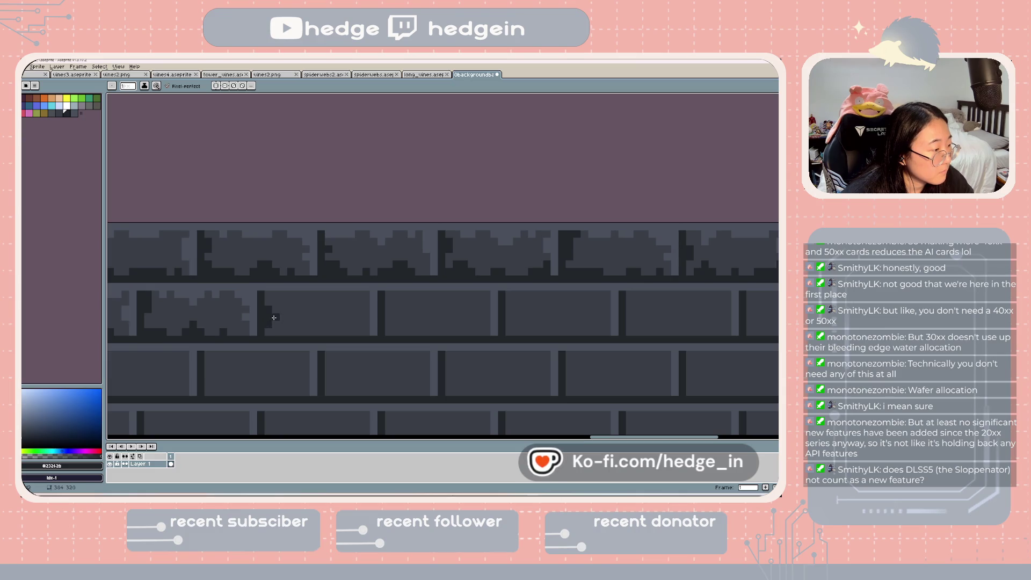
pyautogui.moveTo(285, 331); pyautogui.dragTo(315, 333)
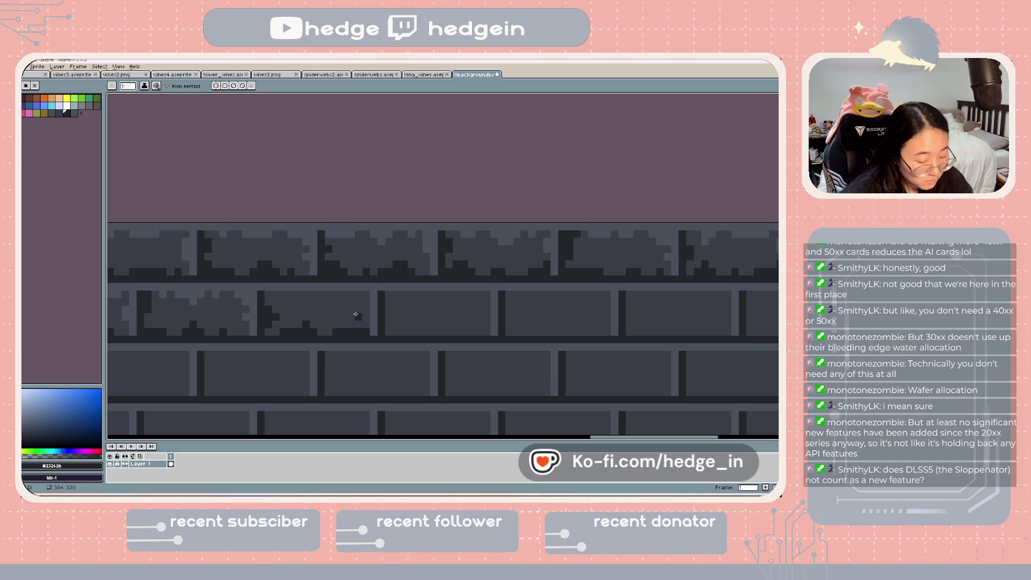
# - Add dark chip pixels to the neighbouring brick
pyautogui.press('u')
pyautogui.keyDown('alt'); pyautogui.click(345, 291); pyautogui.keyUp('alt')
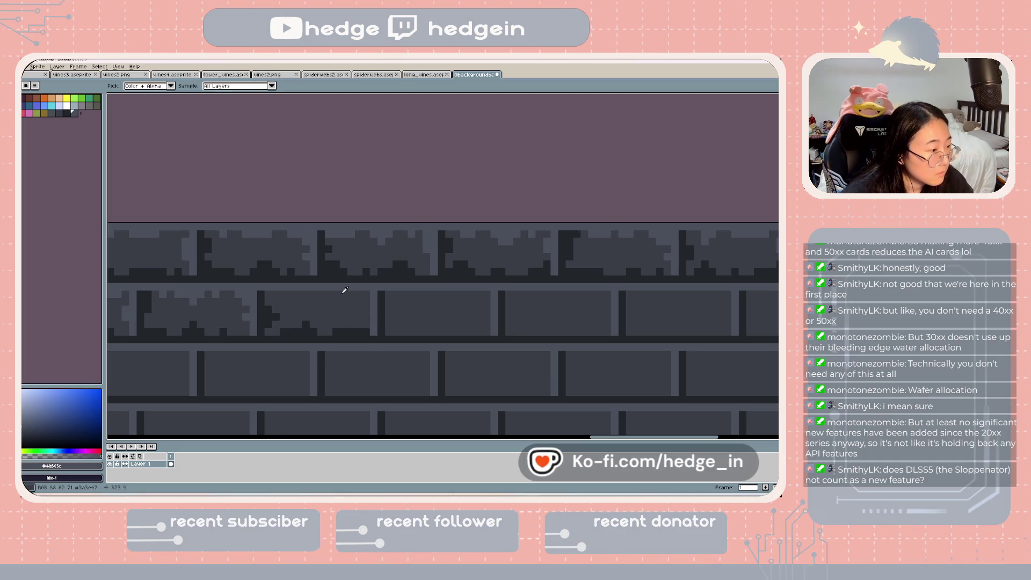
pyautogui.press('b')
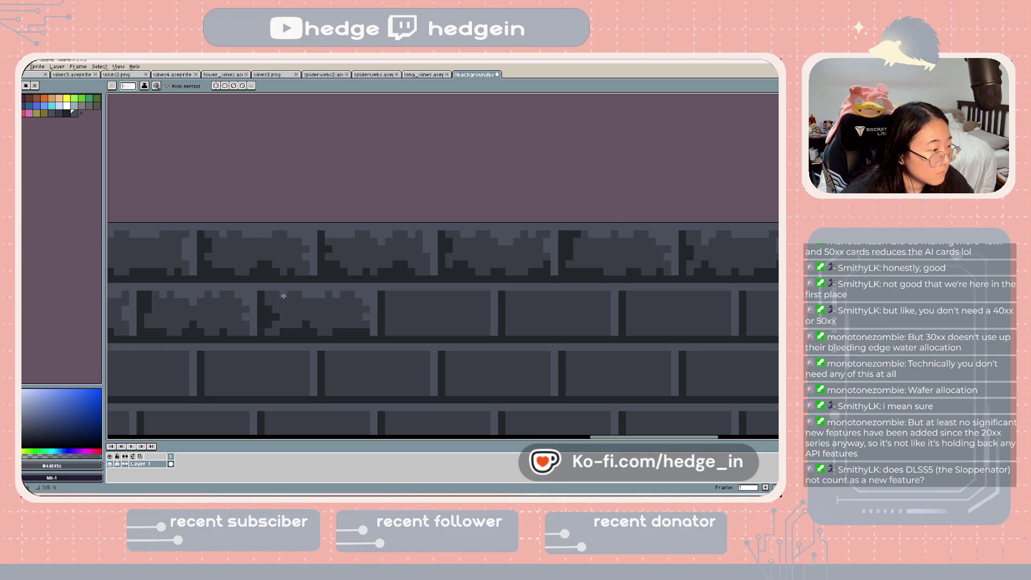
pyautogui.moveTo(397, 318); pyautogui.dragTo(338, 317)
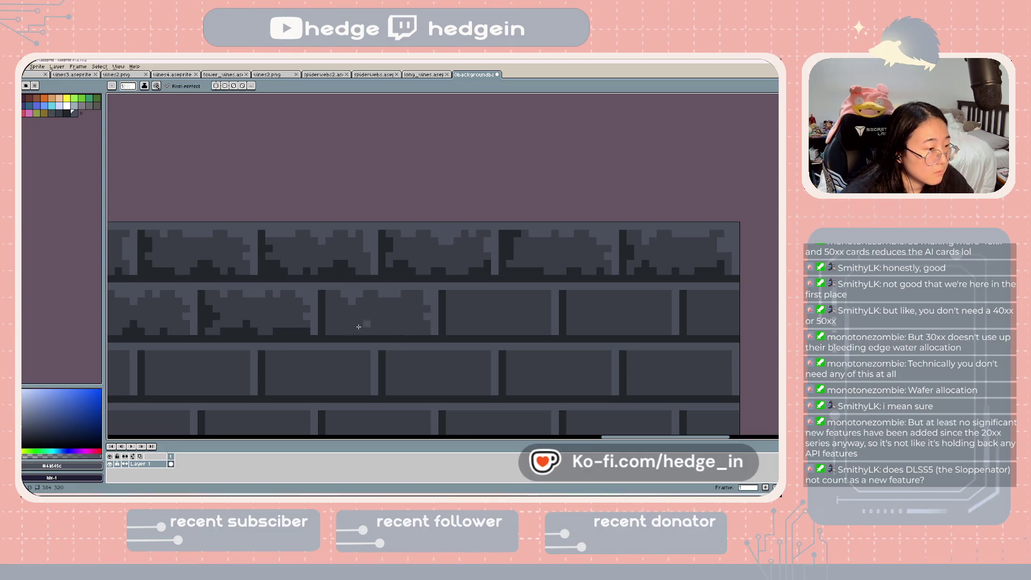
pyautogui.keyDown('alt'); pyautogui.click(324, 325); pyautogui.keyUp('alt')
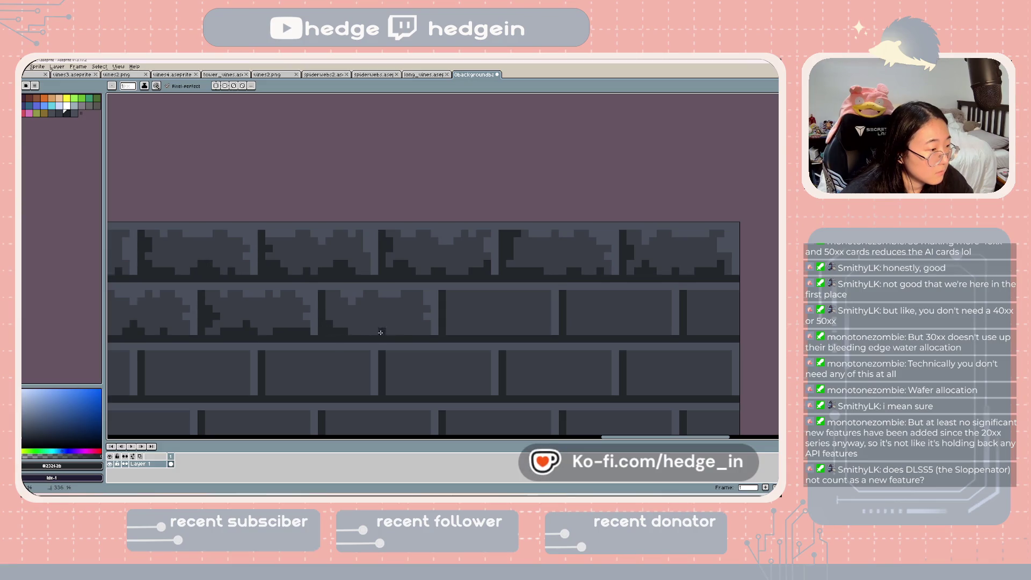
pyautogui.hscroll(5, 327, 302)
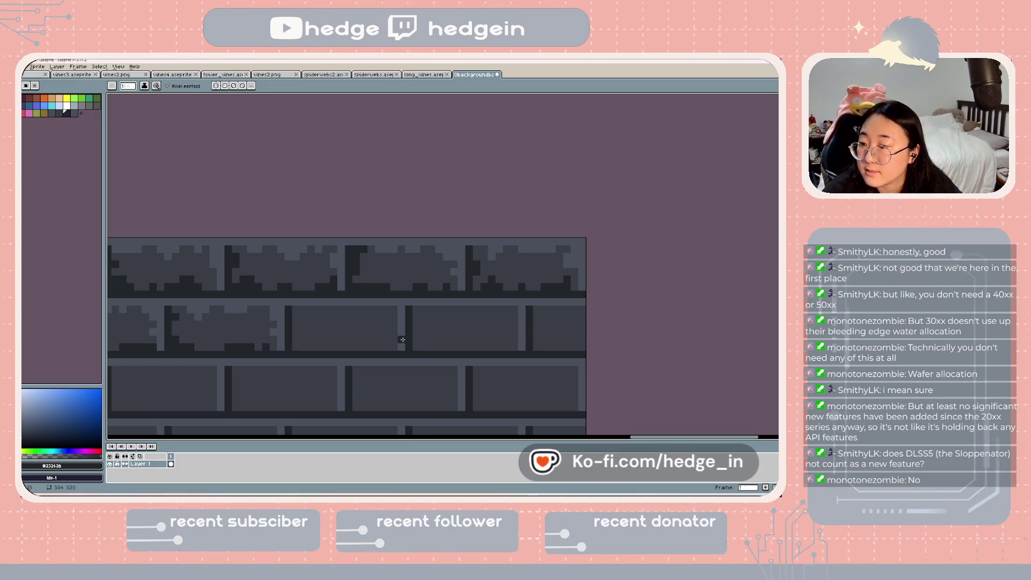
pyautogui.scroll(1, 389, 339)
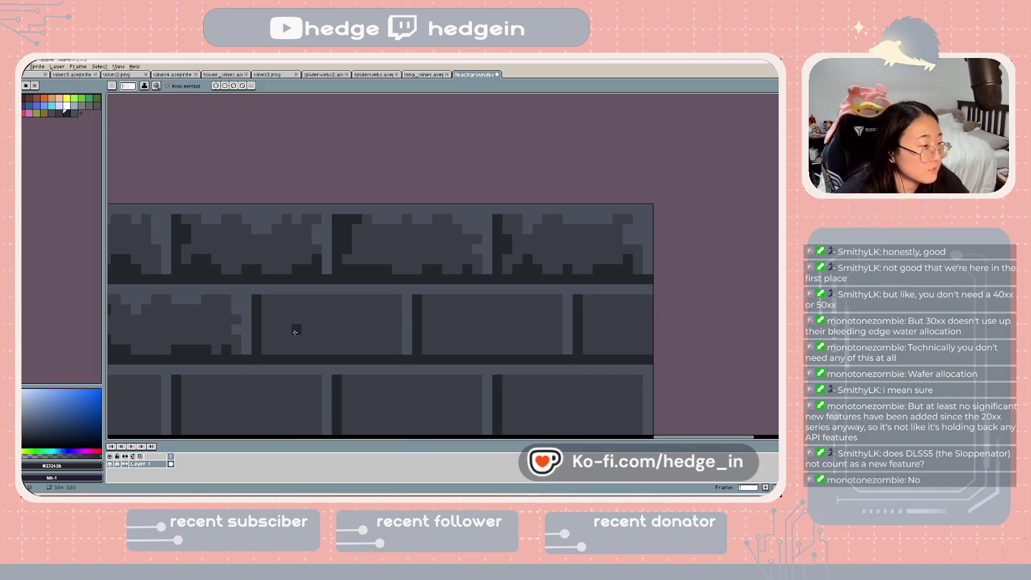
pyautogui.click(276, 349)
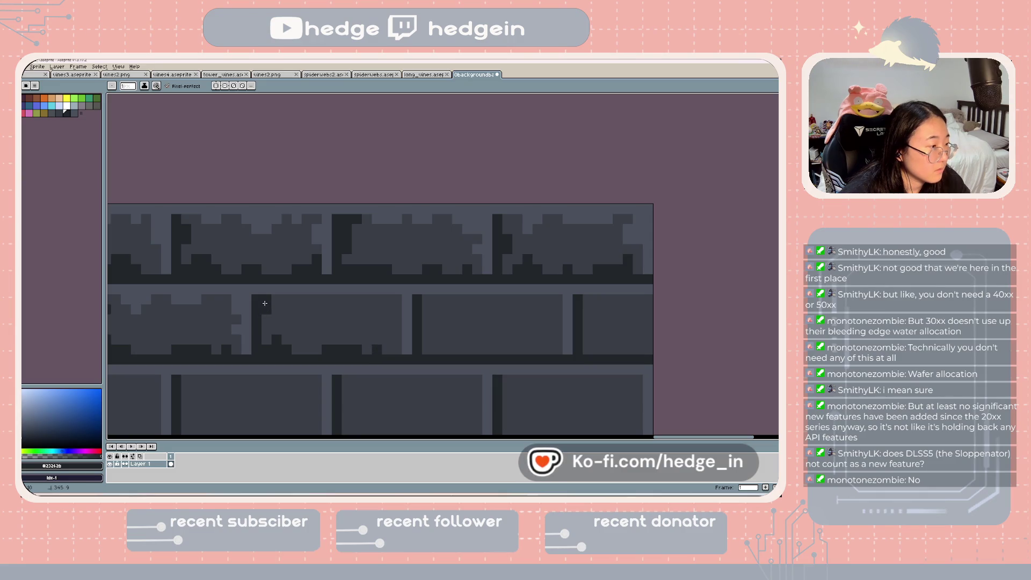
# - Paint light highlight strips along the middle brick row, undoing one stroke
pyautogui.keyDown('alt'); pyautogui.click(338, 290); pyautogui.keyUp('alt')
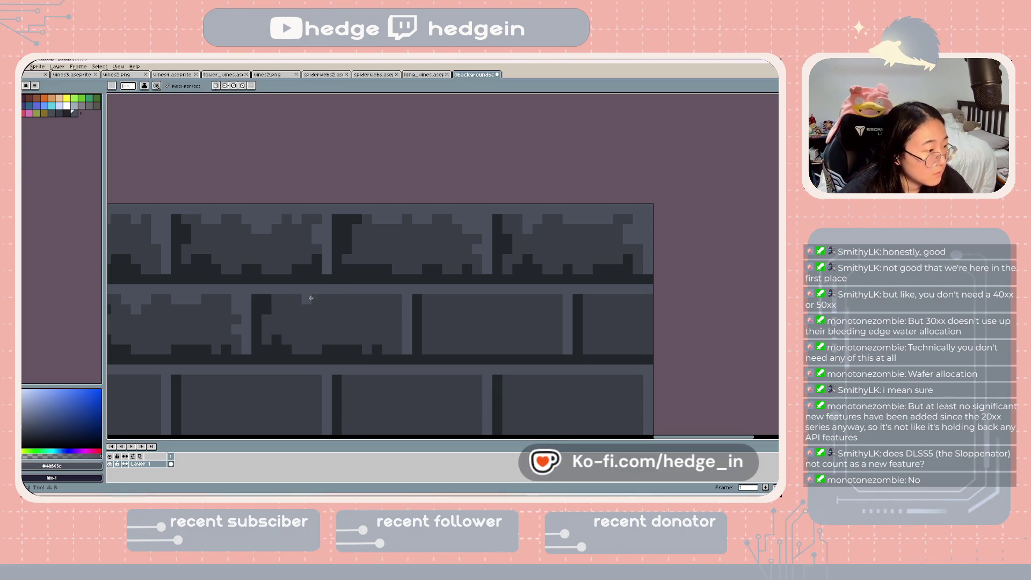
pyautogui.moveTo(319, 299); pyautogui.dragTo(339, 299)
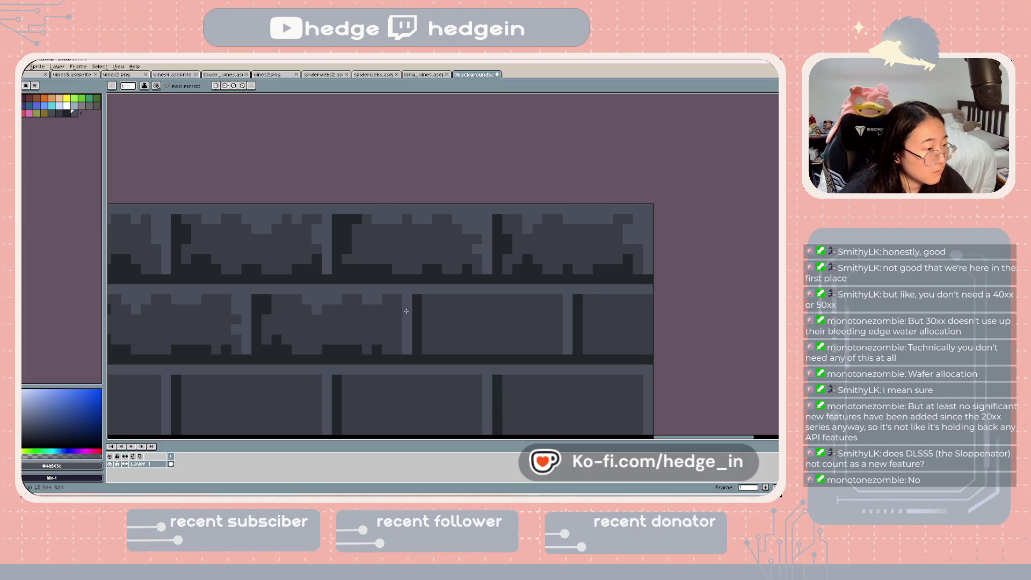
pyautogui.moveTo(446, 325)
pyautogui.mouseDown()
pyautogui.moveTo(321, 335)
pyautogui.moveTo(336, 316)
pyautogui.moveTo(356, 315)
pyautogui.mouseUp()
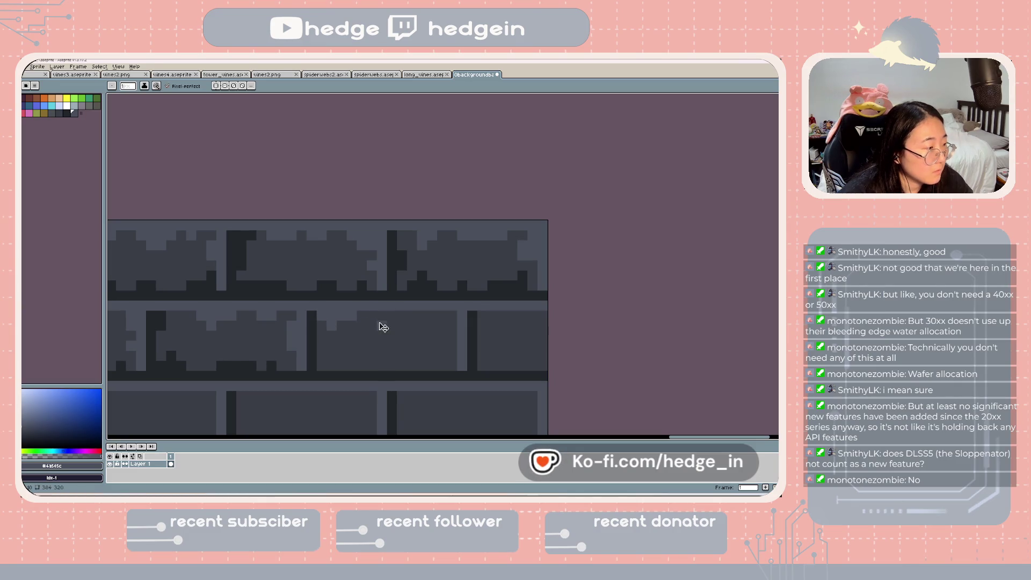
pyautogui.hotkey('ctrl', 'z')
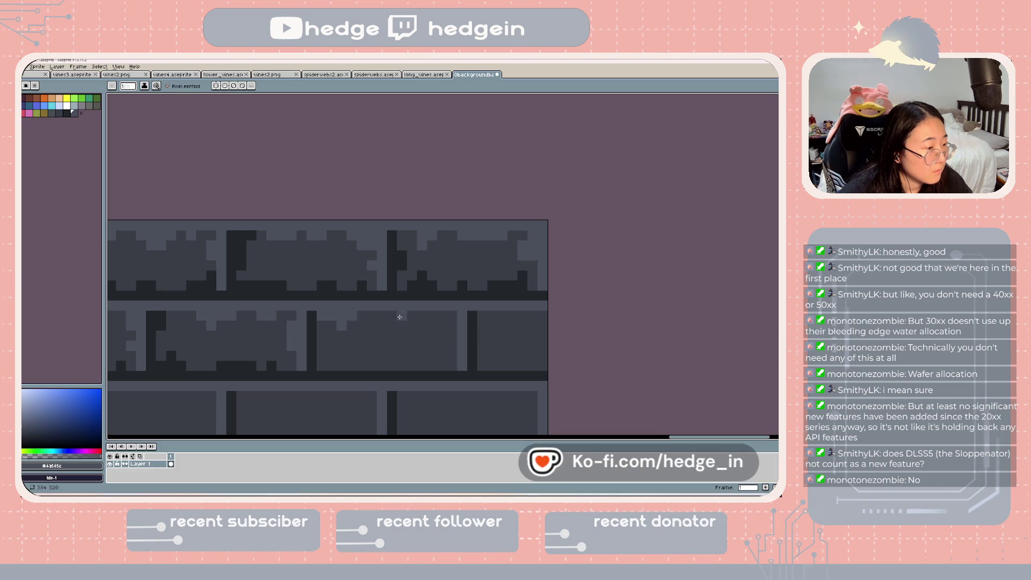
pyautogui.moveTo(393, 317)
pyautogui.mouseDown()
pyautogui.moveTo(454, 318)
pyautogui.moveTo(448, 328)
pyautogui.mouseUp()
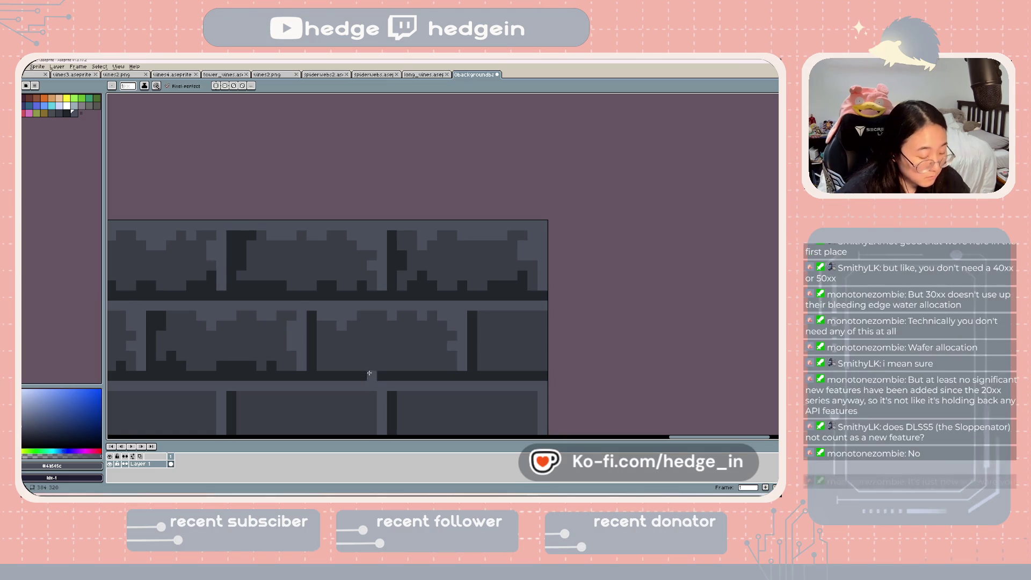
# - Dot dark crack pixels and a lower-edge bump across the middle-row bricks
pyautogui.press('i')
pyautogui.click(359, 372)
pyautogui.press('b')
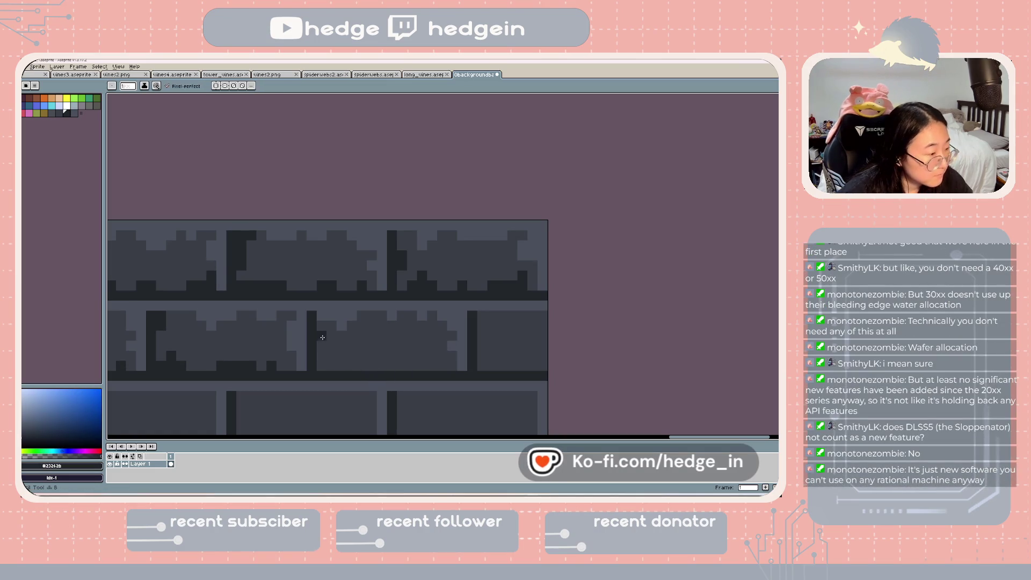
pyautogui.click(322, 353)
pyautogui.moveTo(321, 353); pyautogui.dragTo(329, 352)
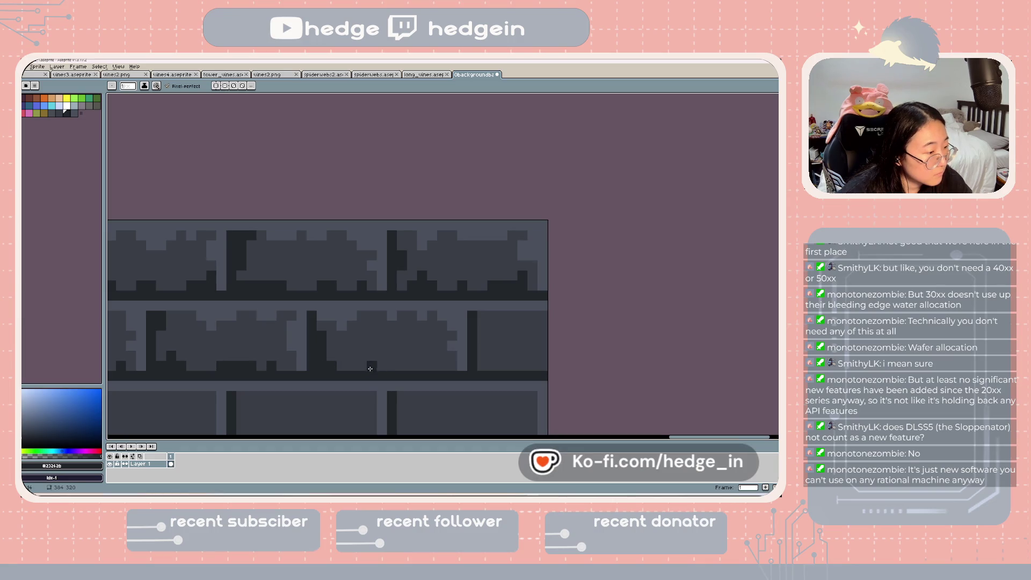
pyautogui.click(402, 365)
pyautogui.click(433, 365)
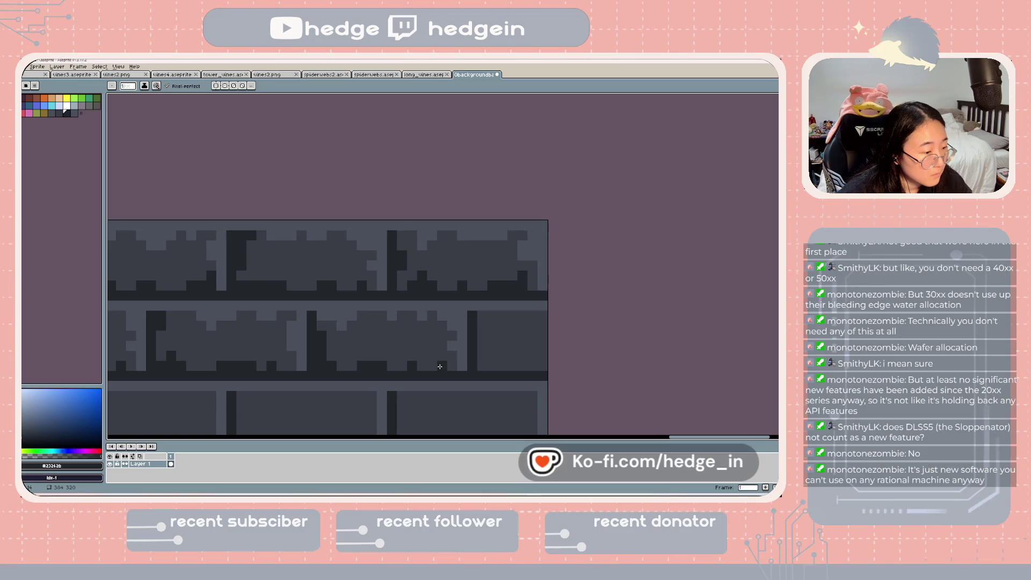
pyautogui.hscroll(5, 408, 359)
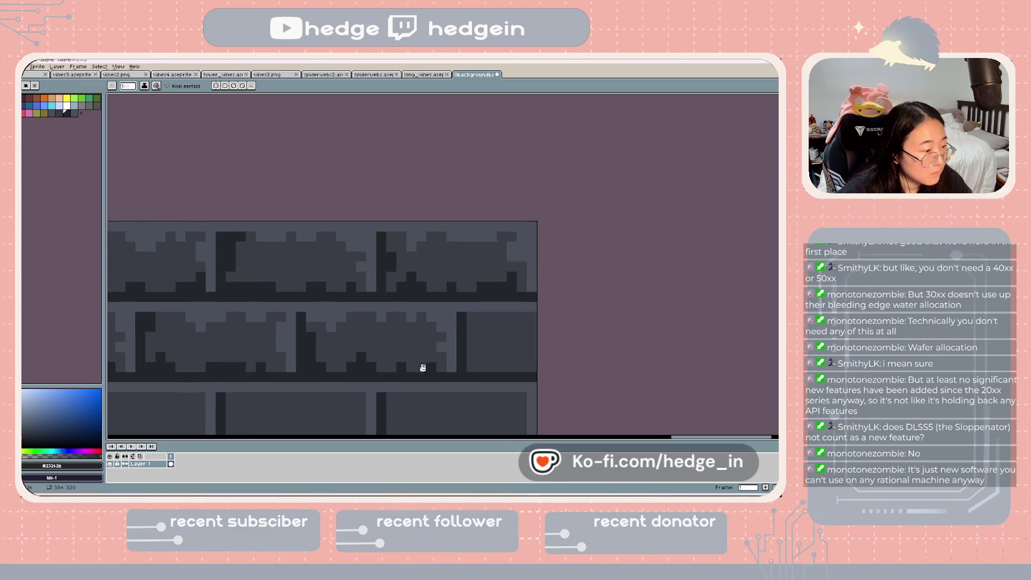
pyautogui.moveTo(390, 367)
pyautogui.mouseDown()
pyautogui.moveTo(481, 354)
pyautogui.moveTo(380, 372)
pyautogui.moveTo(394, 384)
pyautogui.moveTo(434, 385)
pyautogui.mouseUp()
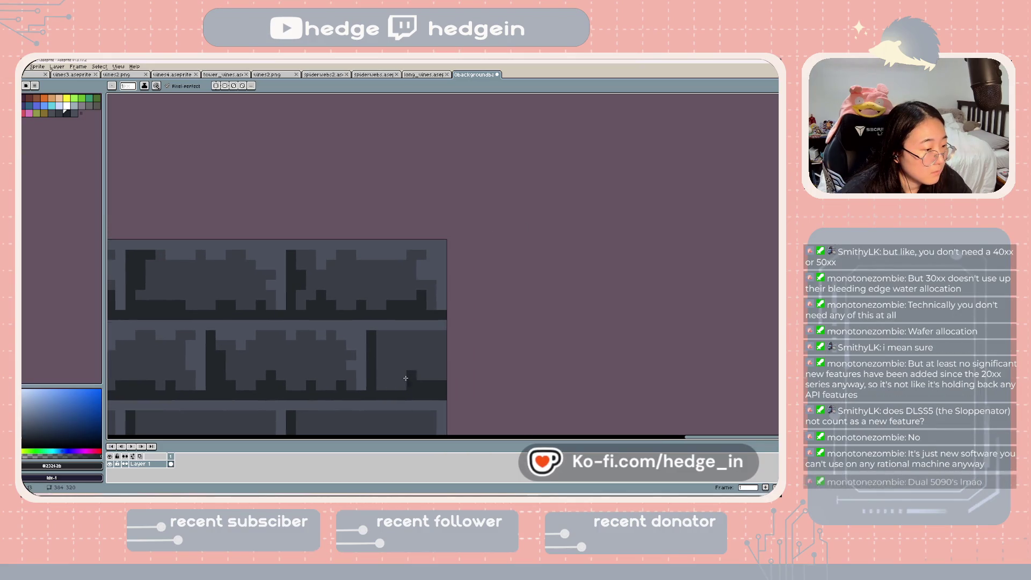
pyautogui.moveTo(378, 366); pyautogui.dragTo(380, 355)
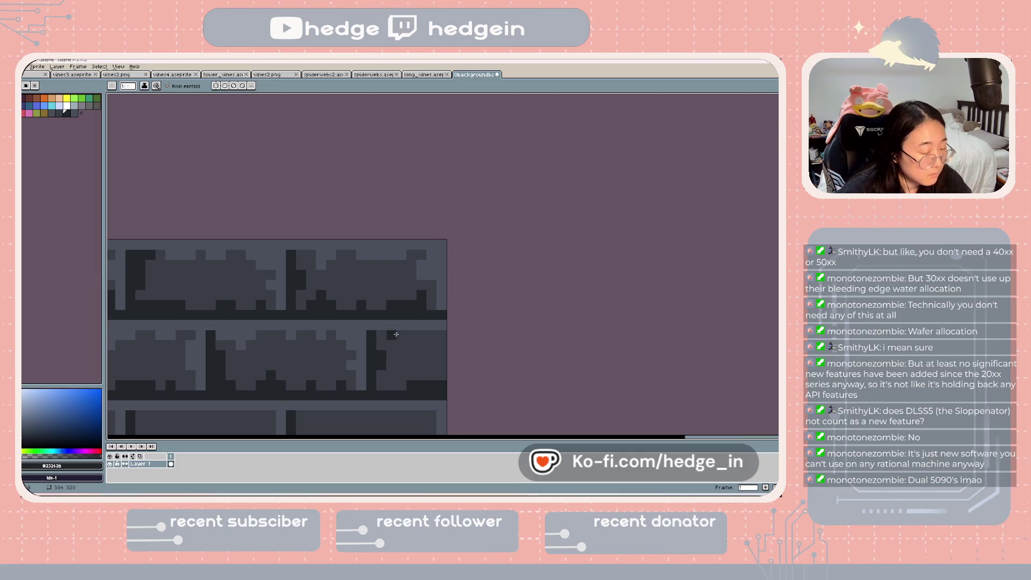
pyautogui.keyDown('alt'); pyautogui.click(417, 331); pyautogui.keyUp('alt')
# - Undo the accidental line drawn along the top edge of the wall
pyautogui.press('b')
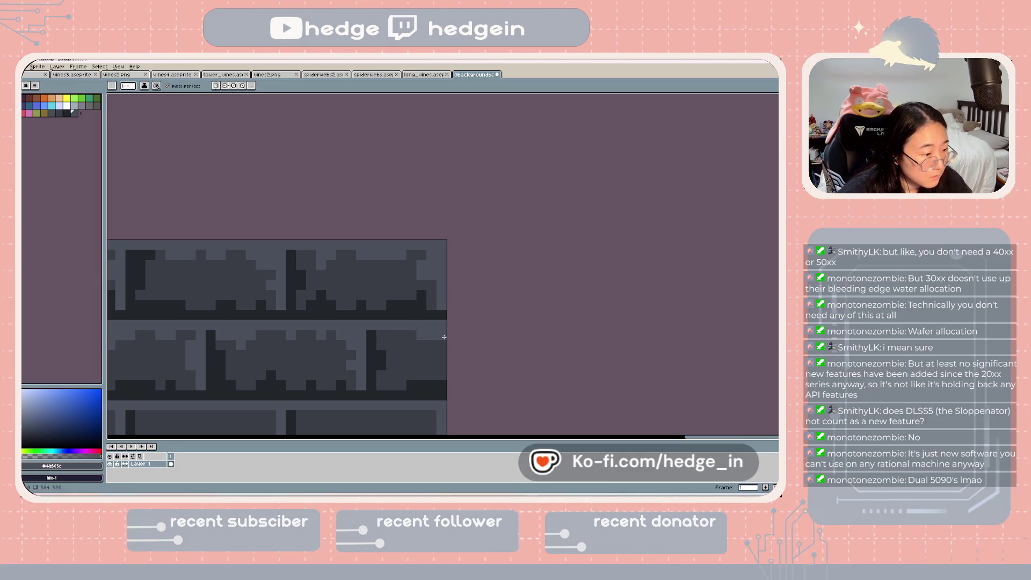
pyautogui.scroll(-3, 413, 347)
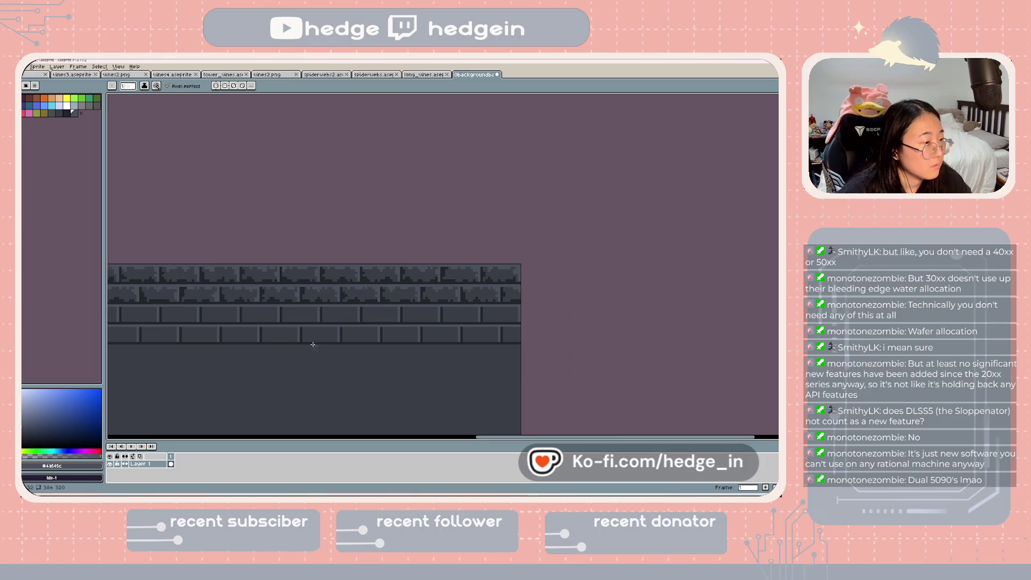
pyautogui.scroll(-2, 360, 340)
pyautogui.scroll(1, 284, 314)
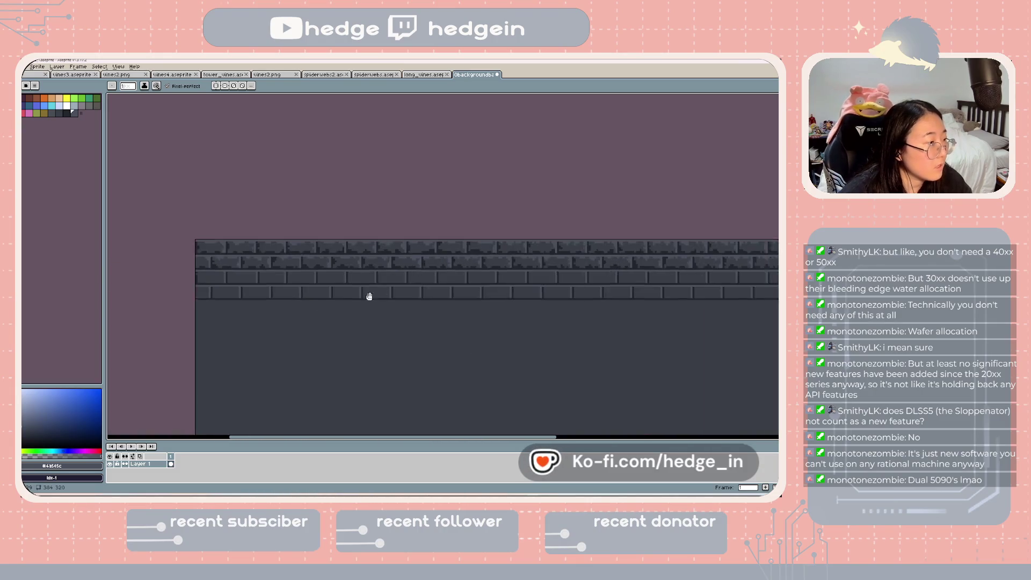
pyautogui.scroll(1, 375, 294)
pyautogui.scroll(-1, 380, 294)
pyautogui.scroll(1, 196, 222)
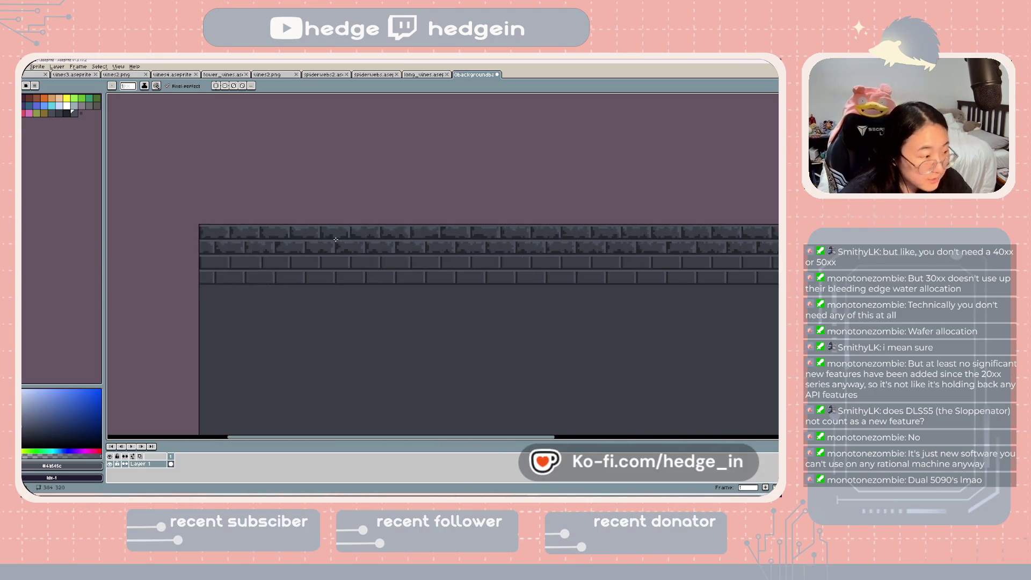
pyautogui.keyDown('shift'); pyautogui.click(256, 222); pyautogui.keyUp('shift')
pyautogui.hotkey('ctrl', 'z')
# - Select the two-row brick strip with the Rectangular Marquee and place a copy below
pyautogui.press('m')
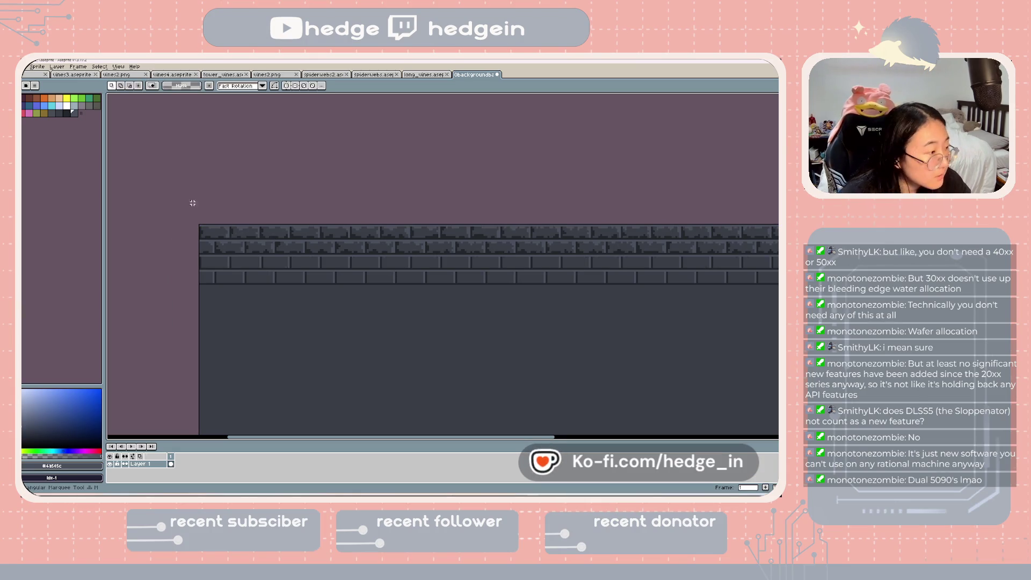
pyautogui.moveTo(202, 223)
pyautogui.mouseDown()
pyautogui.moveTo(305, 251)
pyautogui.moveTo(778, 251)
pyautogui.moveTo(730, 252)
pyautogui.mouseUp()
pyautogui.scroll(1, 730, 251)
pyautogui.moveTo(490, 273); pyautogui.dragTo(737, 255)
pyautogui.moveTo(168, 226)
pyautogui.mouseDown()
pyautogui.moveTo(538, 237)
pyautogui.moveTo(512, 233)
pyautogui.moveTo(517, 345)
pyautogui.moveTo(453, 239)
pyautogui.moveTo(456, 407)
pyautogui.moveTo(463, 353)
pyautogui.mouseUp()
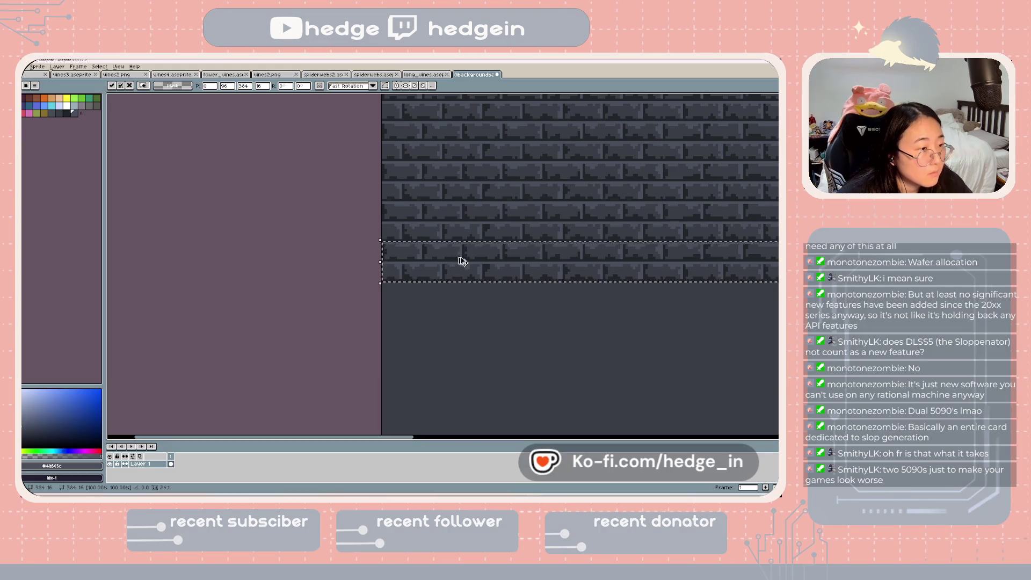
# - Drag pasted brick strip copies down, aligning each under the previous rows to the canvas bottom
pyautogui.moveTo(465, 280)
pyautogui.mouseDown()
pyautogui.moveTo(464, 352)
pyautogui.moveTo(452, 268)
pyautogui.mouseUp()
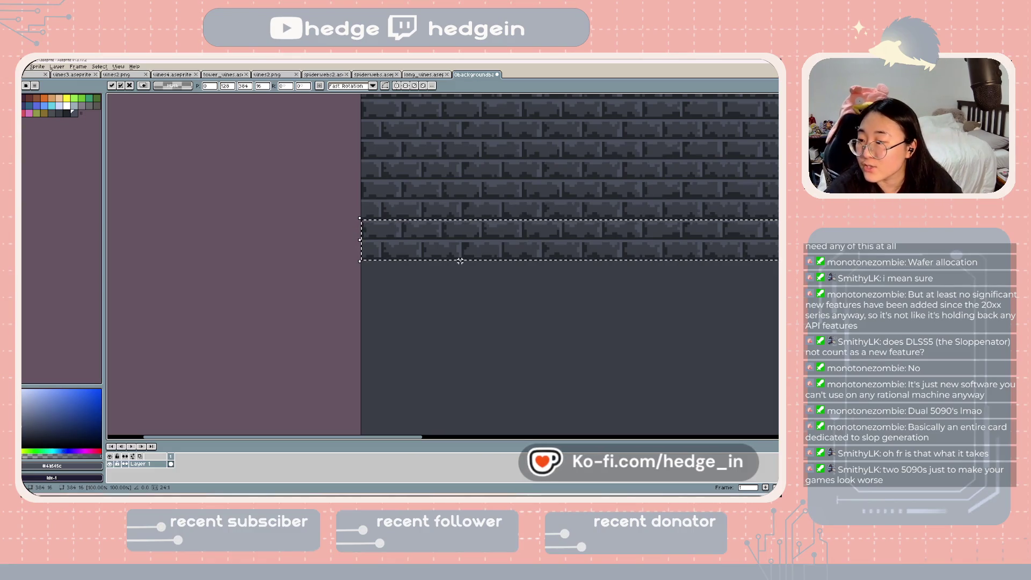
pyautogui.moveTo(444, 247)
pyautogui.mouseDown()
pyautogui.moveTo(440, 331)
pyautogui.moveTo(416, 253)
pyautogui.moveTo(421, 260)
pyautogui.mouseUp()
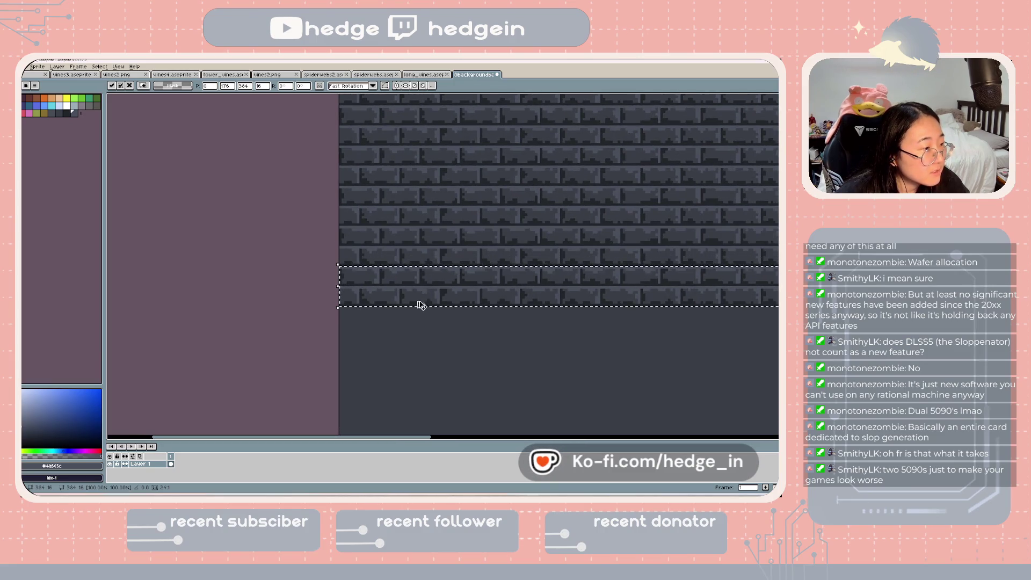
pyautogui.moveTo(420, 305); pyautogui.dragTo(417, 334)
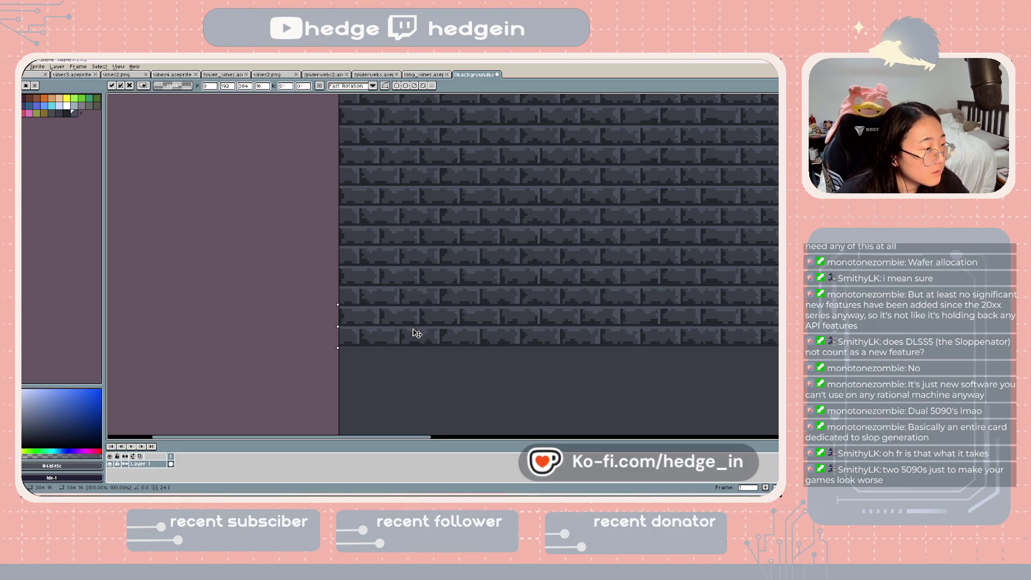
pyautogui.scroll(-3, 418, 333)
pyautogui.hscroll(-2, 423, 345)
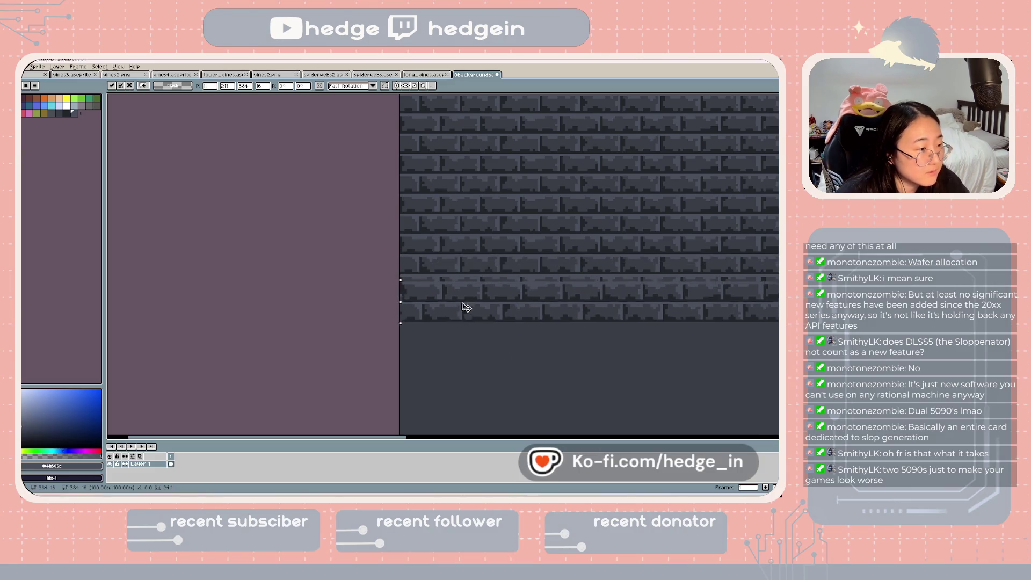
pyautogui.moveTo(465, 307)
pyautogui.mouseDown()
pyautogui.moveTo(464, 341)
pyautogui.moveTo(417, 276)
pyautogui.moveTo(394, 282)
pyautogui.moveTo(387, 369)
pyautogui.mouseUp()
pyautogui.scroll(-4, 404, 368)
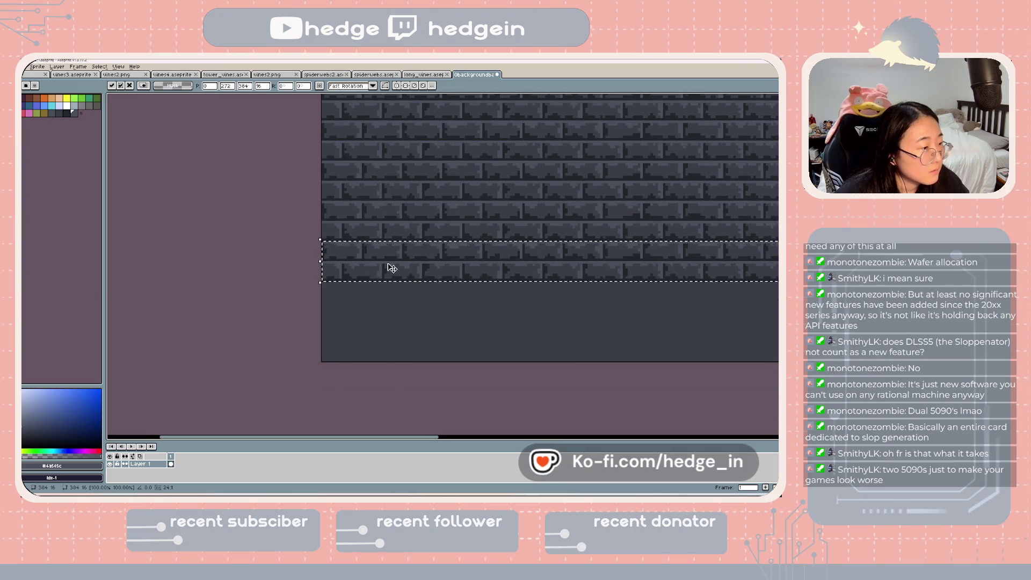
pyautogui.moveTo(392, 268); pyautogui.dragTo(395, 349)
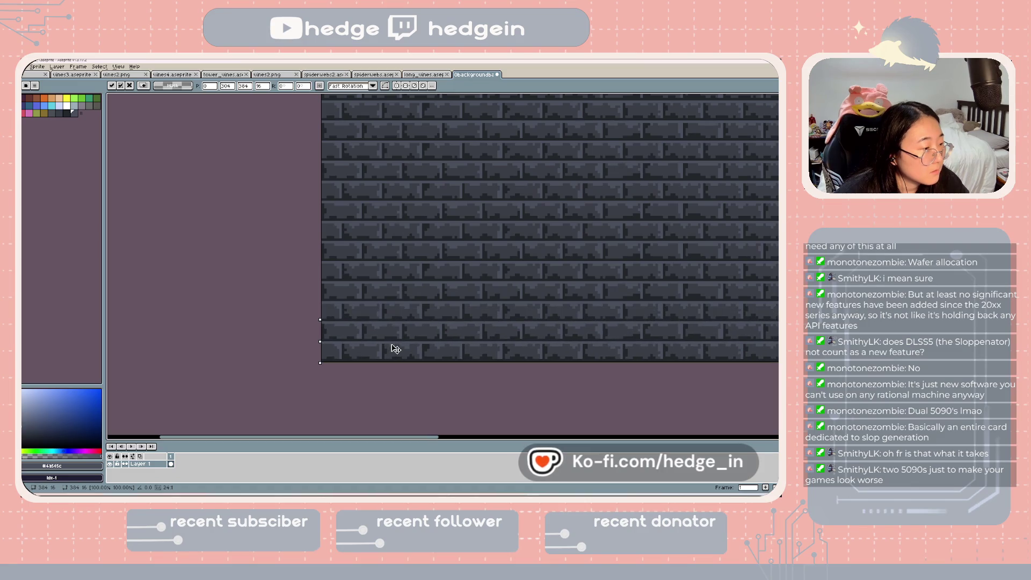
# - Commit the placed brick strip and save the stone-brick background file
pyautogui.scroll(-4, 505, 301)
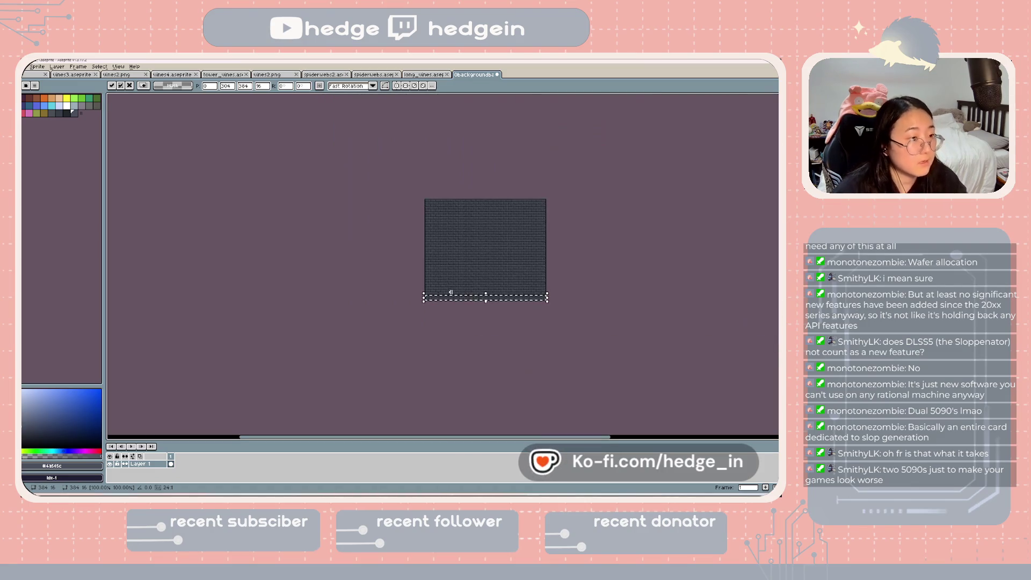
pyautogui.scroll(1, 504, 300)
pyautogui.press('Return')
pyautogui.scroll(1, 551, 245)
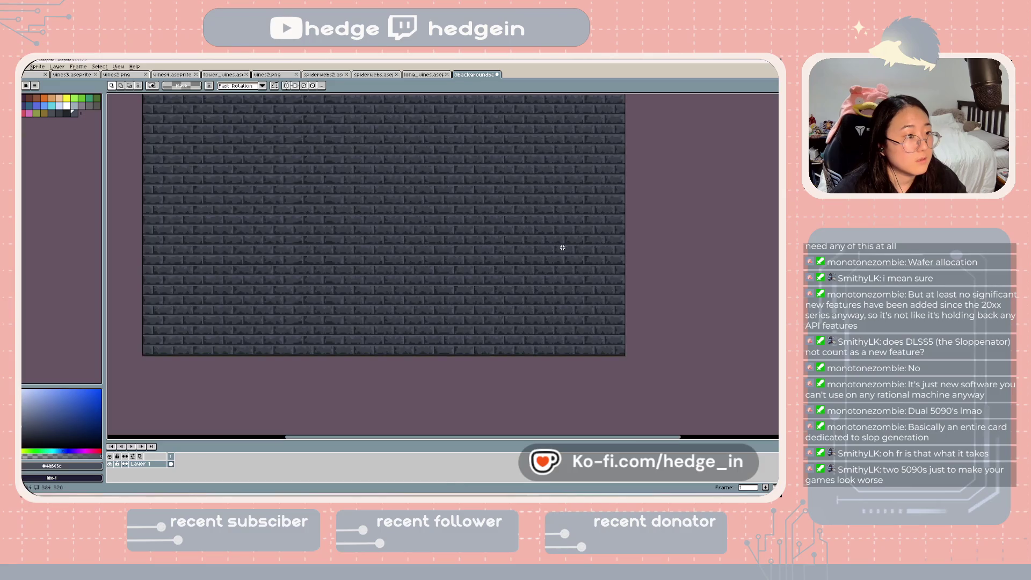
pyautogui.scroll(-1, 498, 261)
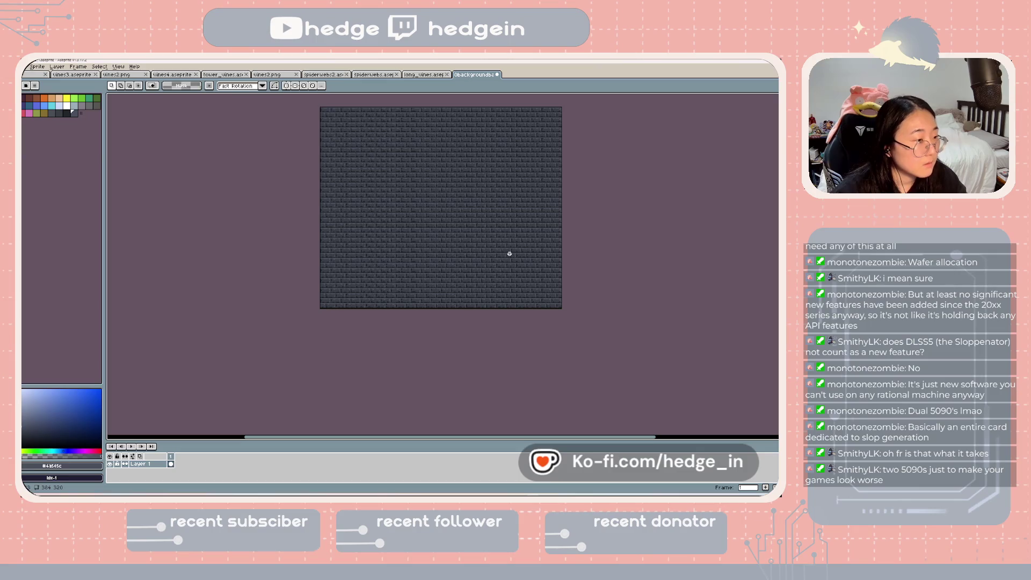
pyautogui.hotkey('ctrl', 's')
# - Bring up the File menu's Export options for the brick image
pyautogui.scroll(1, 554, 257)
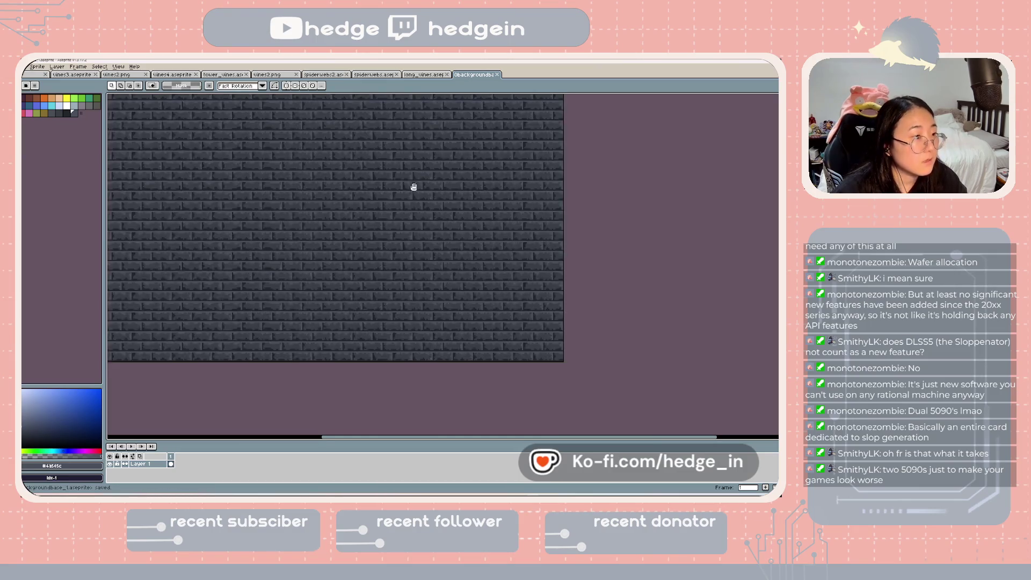
pyautogui.scroll(-1, 462, 223)
pyautogui.scroll(-1, 462, 222)
pyautogui.scroll(1, 493, 232)
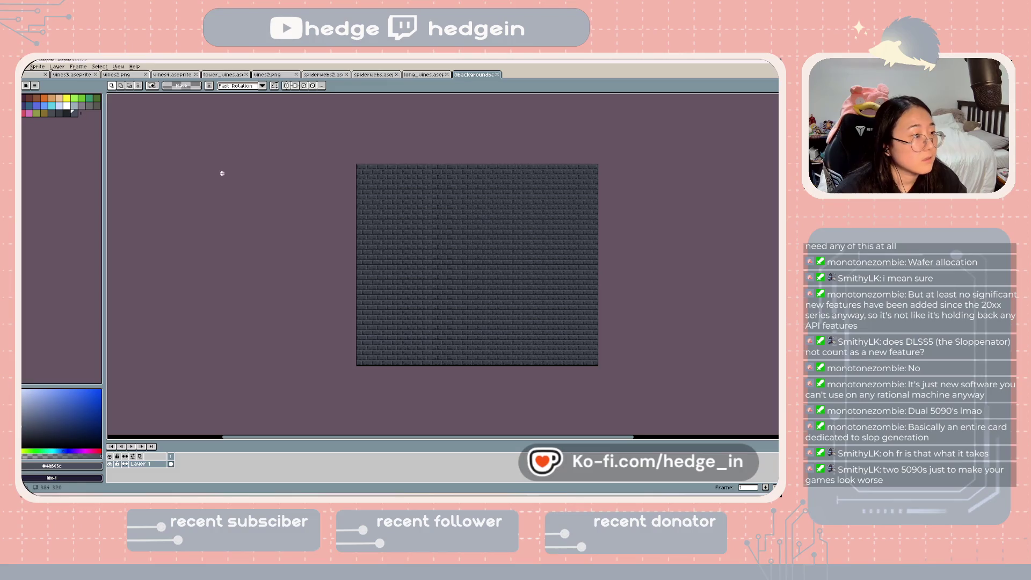
pyautogui.click(25, 66)
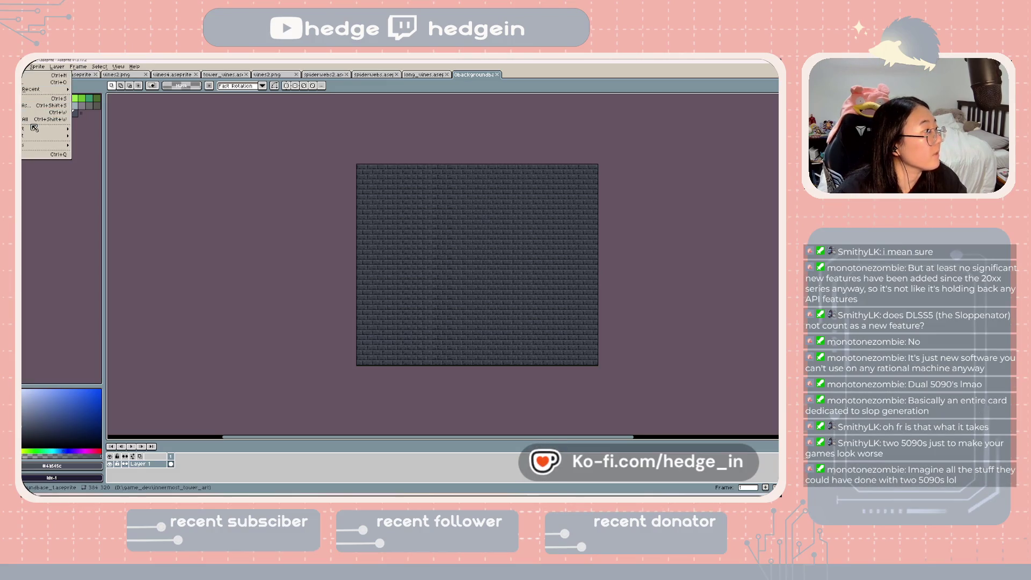
pyautogui.moveTo(35, 129)
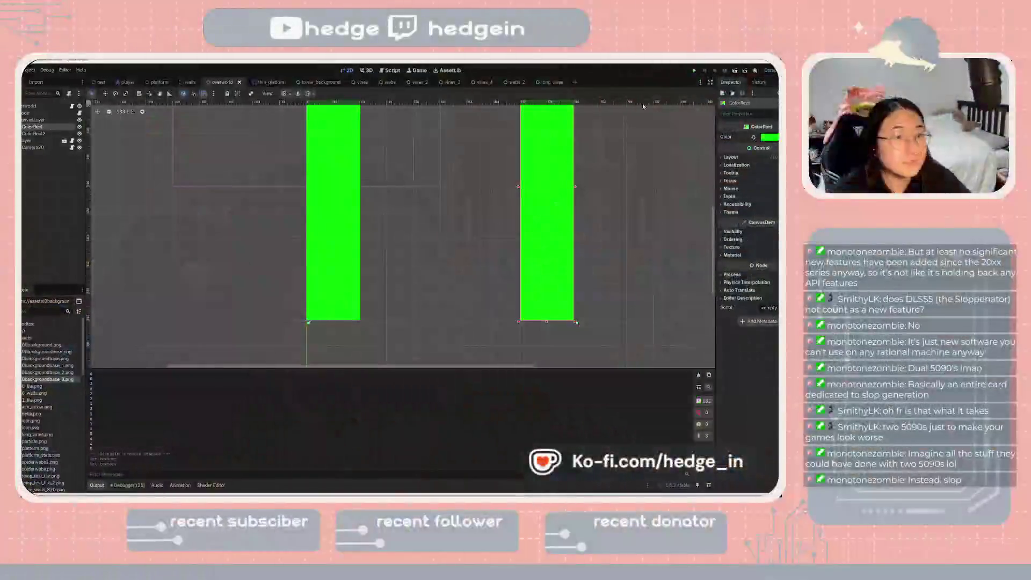
# - Make the right ColorRect black (000000) and save the overworld scene
pyautogui.click(769, 137)
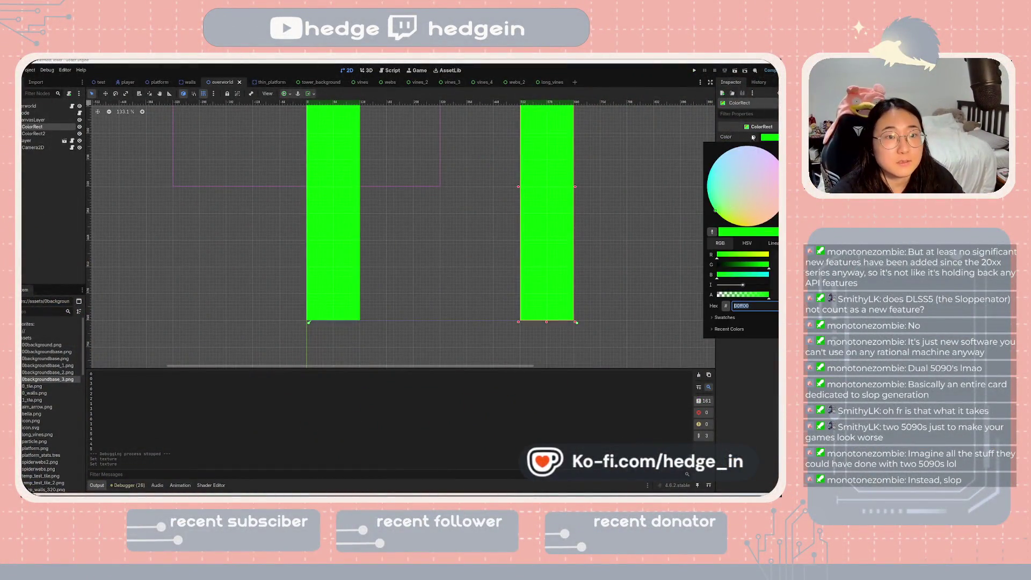
pyautogui.click(754, 137)
pyautogui.click(769, 139)
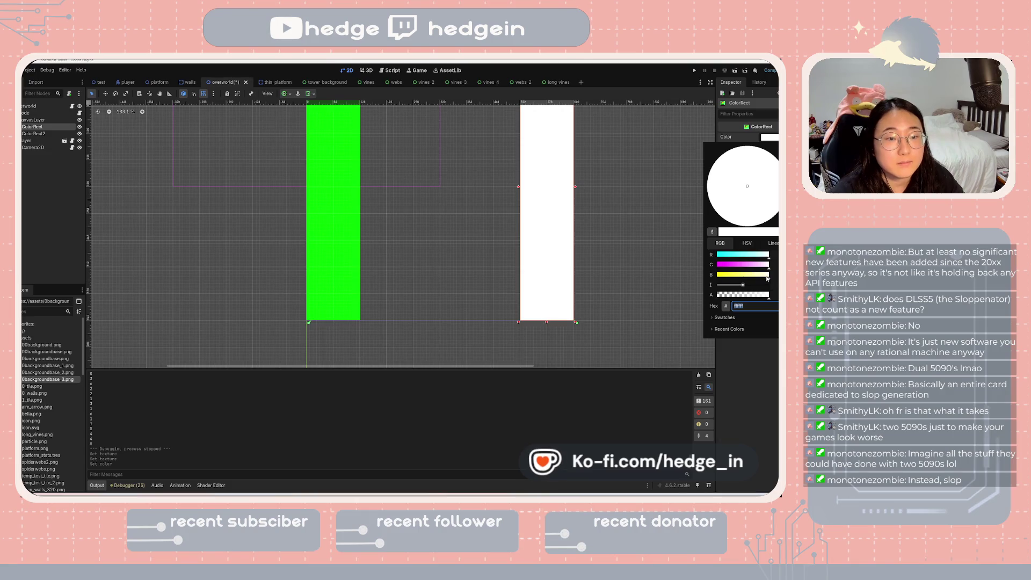
pyautogui.write('ffff00')
pyautogui.press('Return')
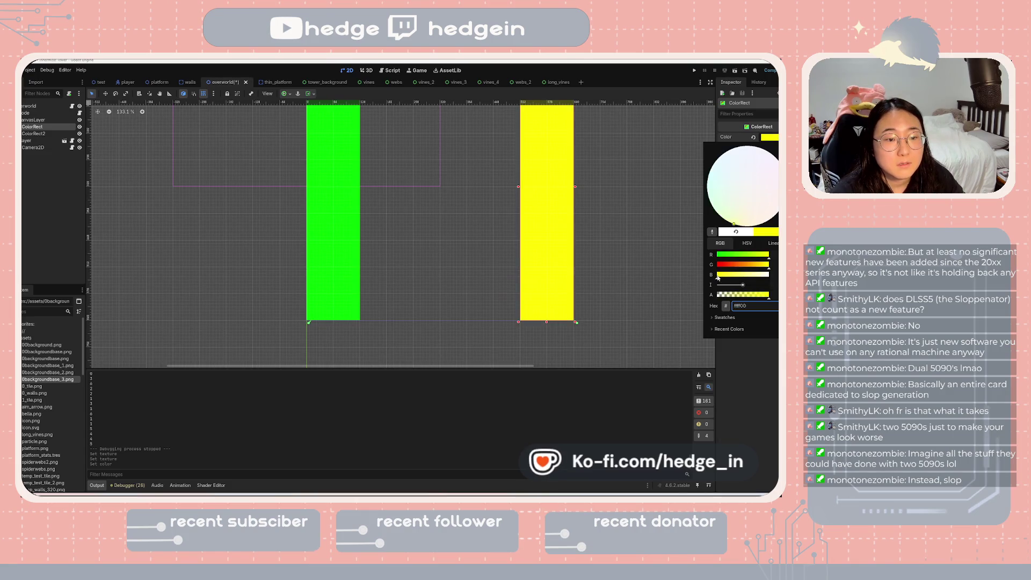
pyautogui.click(718, 266)
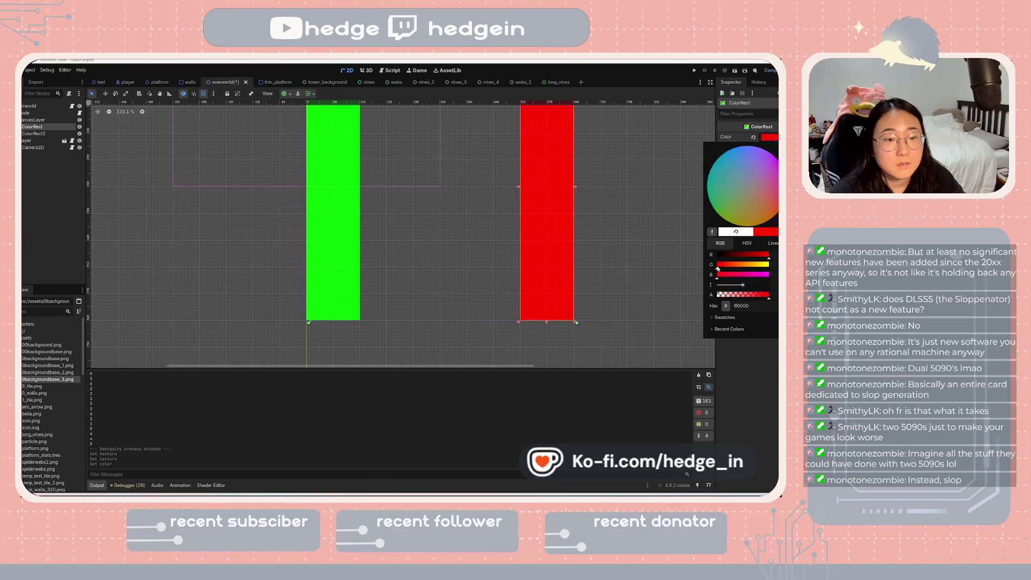
pyautogui.click(718, 260)
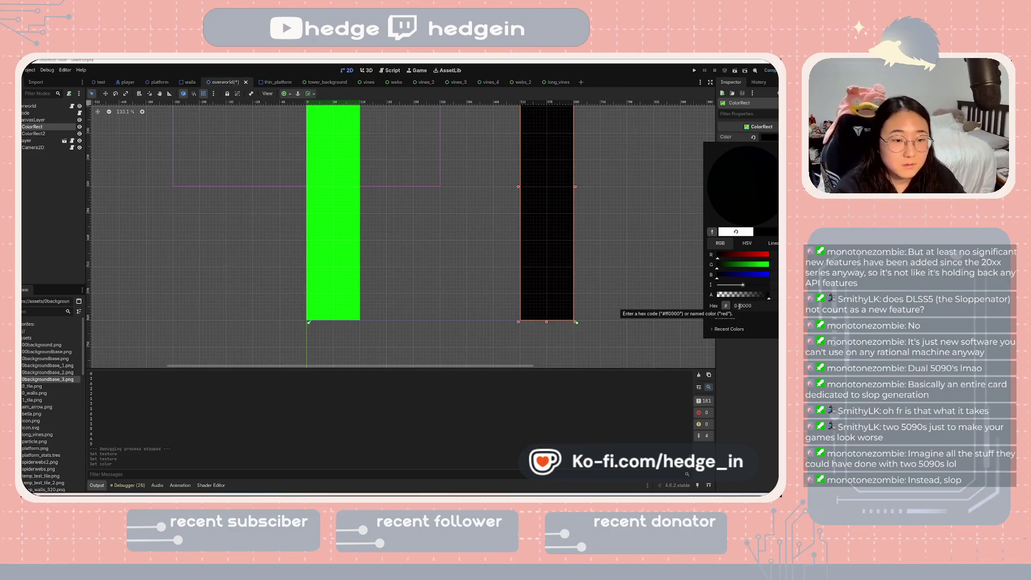
pyautogui.press('Return')
pyautogui.hotkey('ctrl', 's')
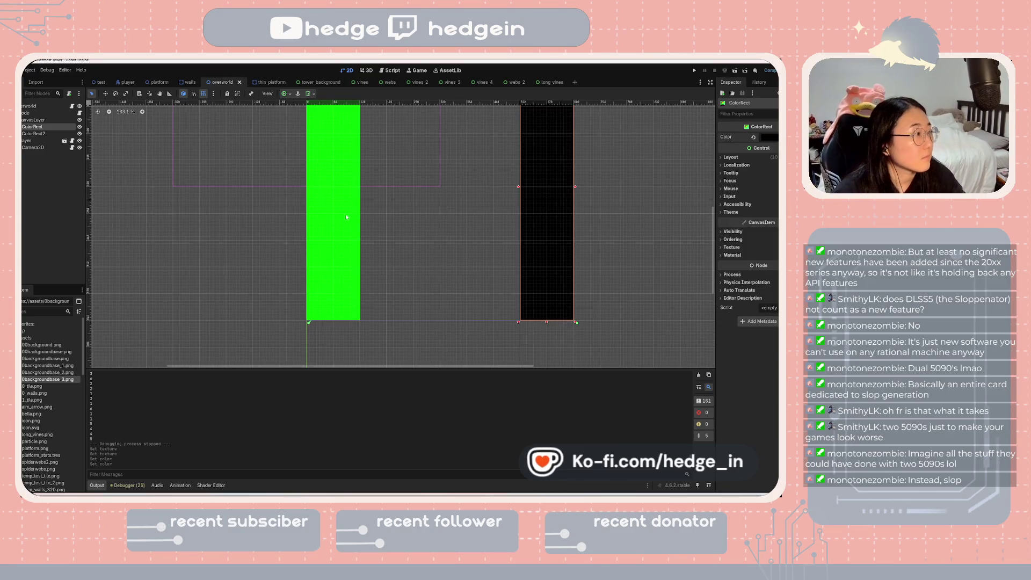
# - Set the left rectangle, ColorRect2, to black and save the scene again
pyautogui.click(345, 215)
pyautogui.click(753, 136)
pyautogui.click(770, 138)
pyautogui.write('000000')
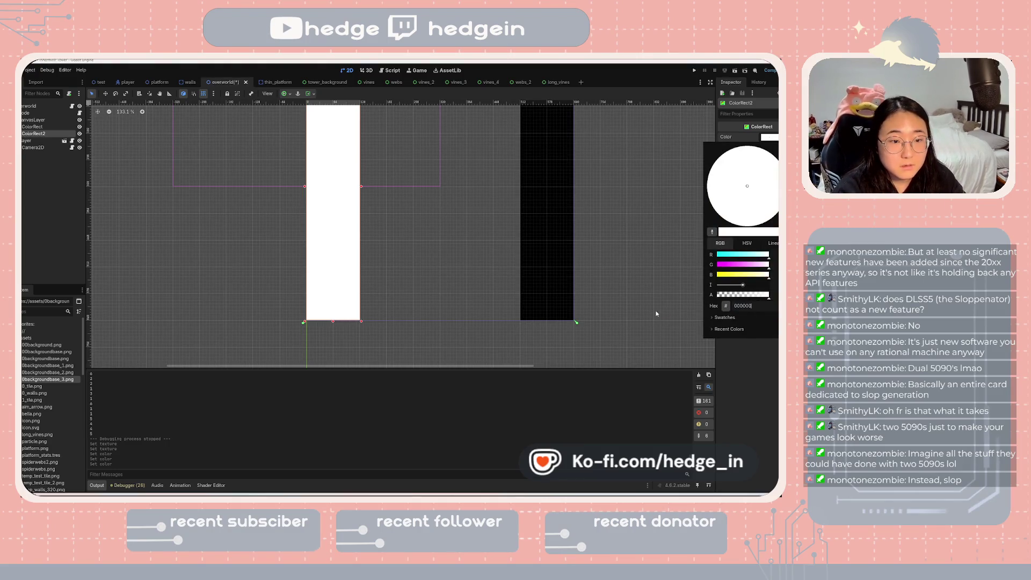
pyautogui.press('Return')
pyautogui.hotkey('ctrl', 's')
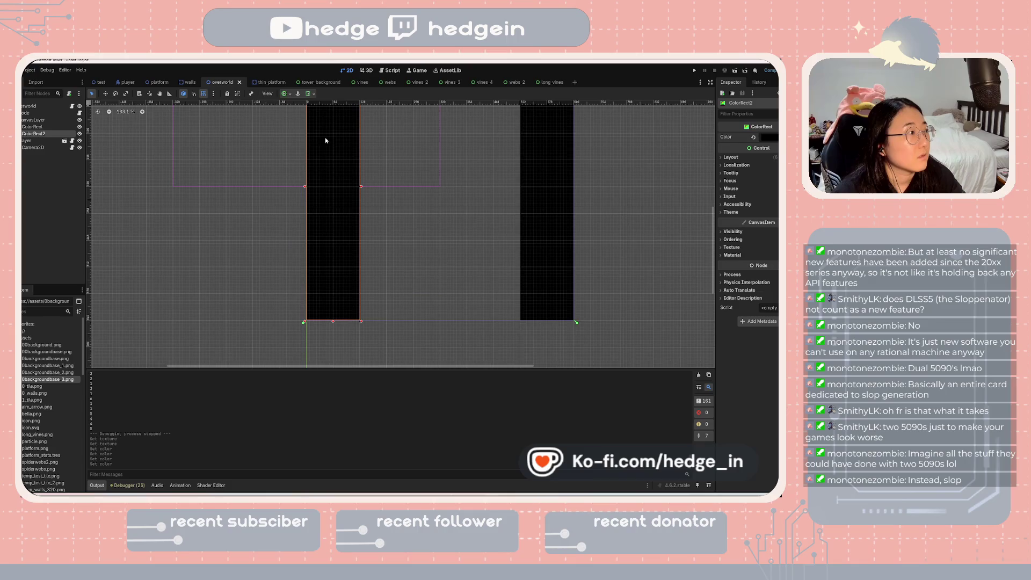
# - Run the game and climb the first platforms with arrow keys, jumps and grapples
pyautogui.click(734, 72)
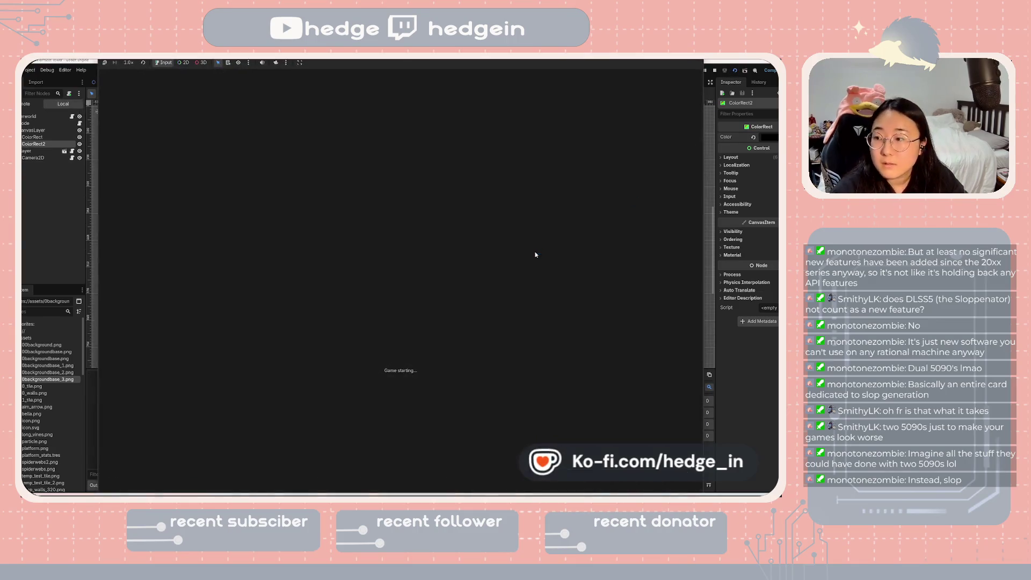
pyautogui.press('Left')
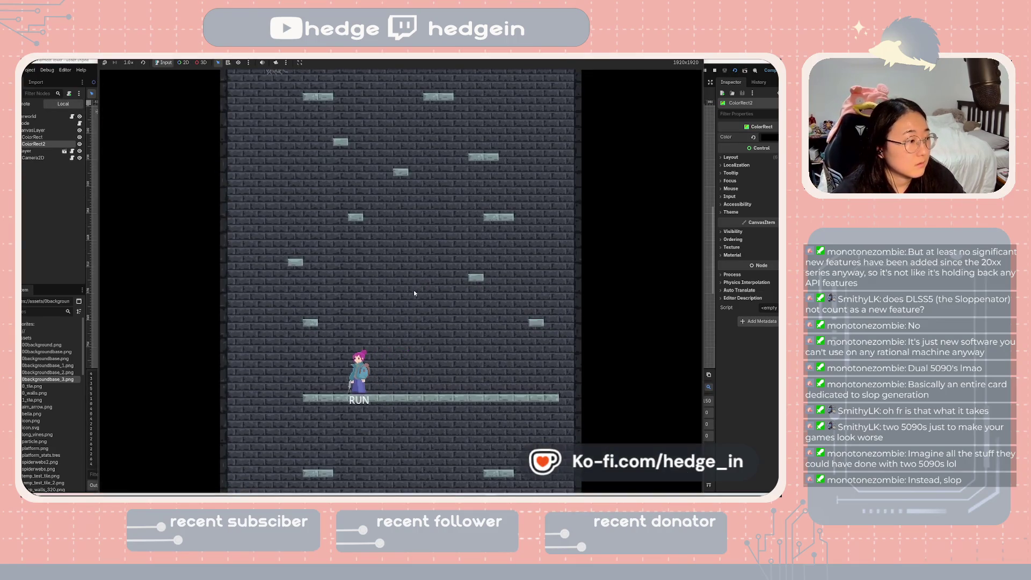
pyautogui.press('Right')
pyautogui.press('Right')
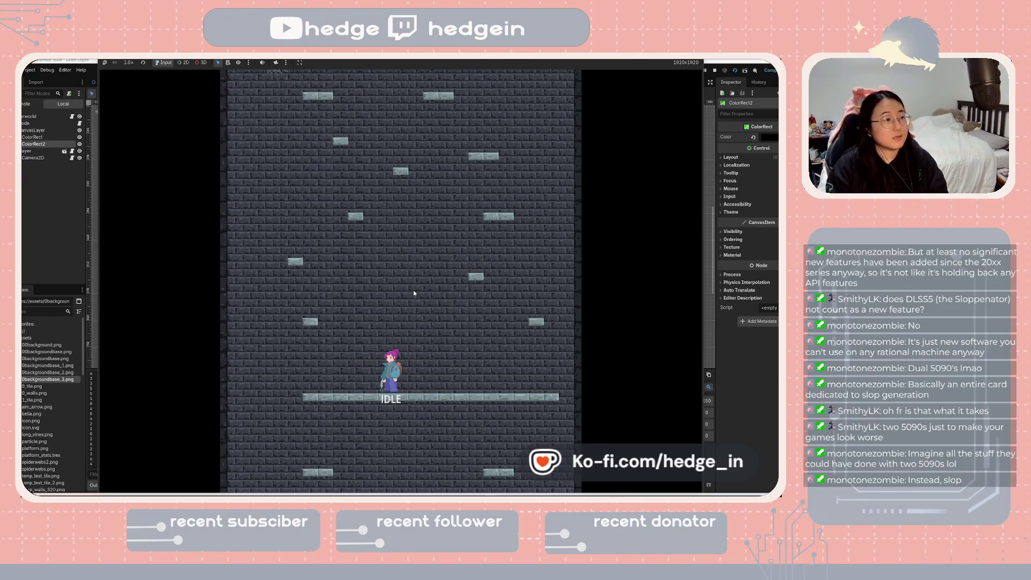
pyautogui.click(360, 217)
pyautogui.click(397, 204)
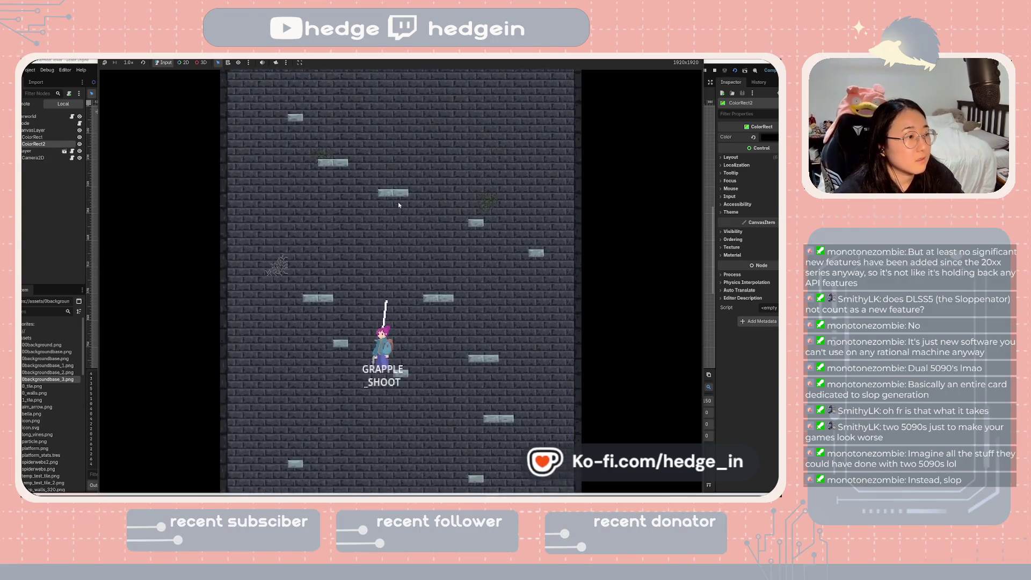
pyautogui.click(410, 233)
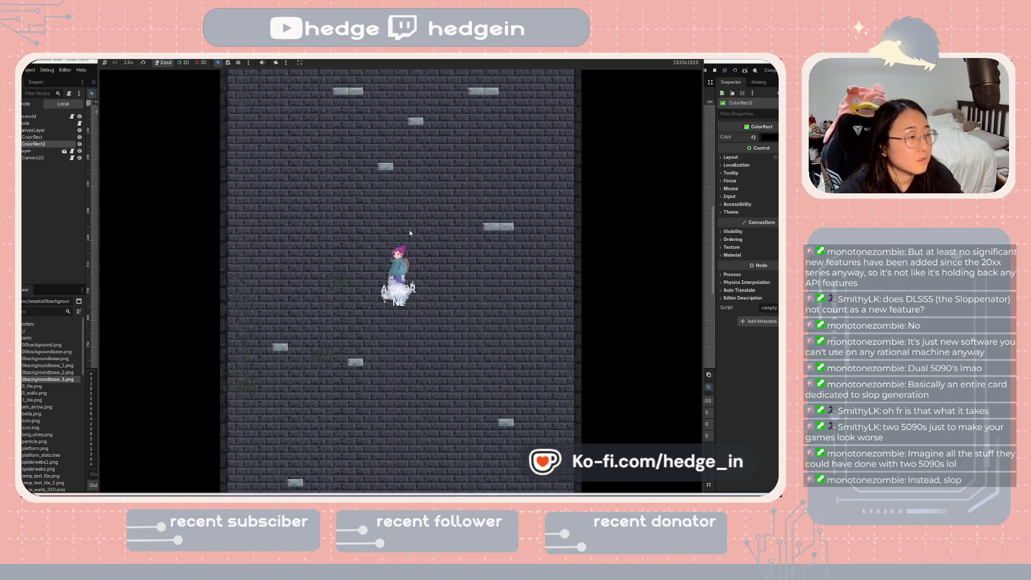
pyautogui.press('space')
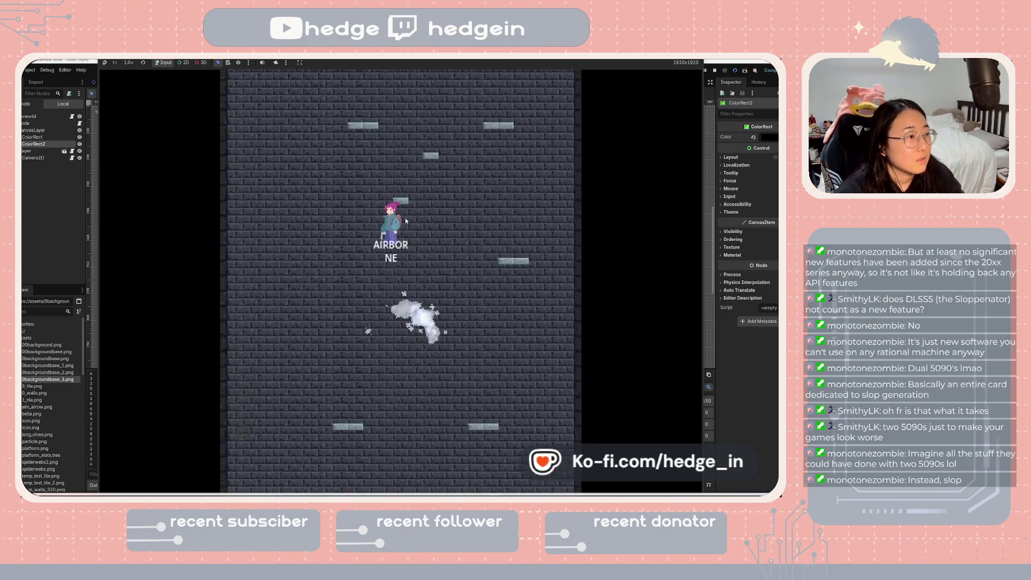
pyautogui.click(400, 212)
pyautogui.click(384, 258)
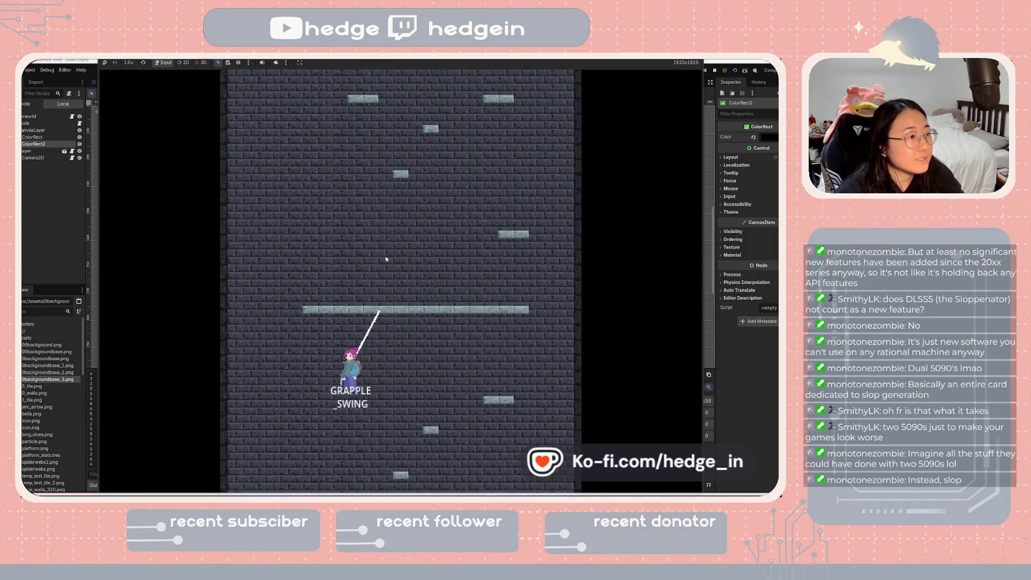
pyautogui.press('space')
# - Keep jumping and grappling up the tower, then stop the game with F8
pyautogui.click(375, 241)
pyautogui.press('space')
pyautogui.press('space')
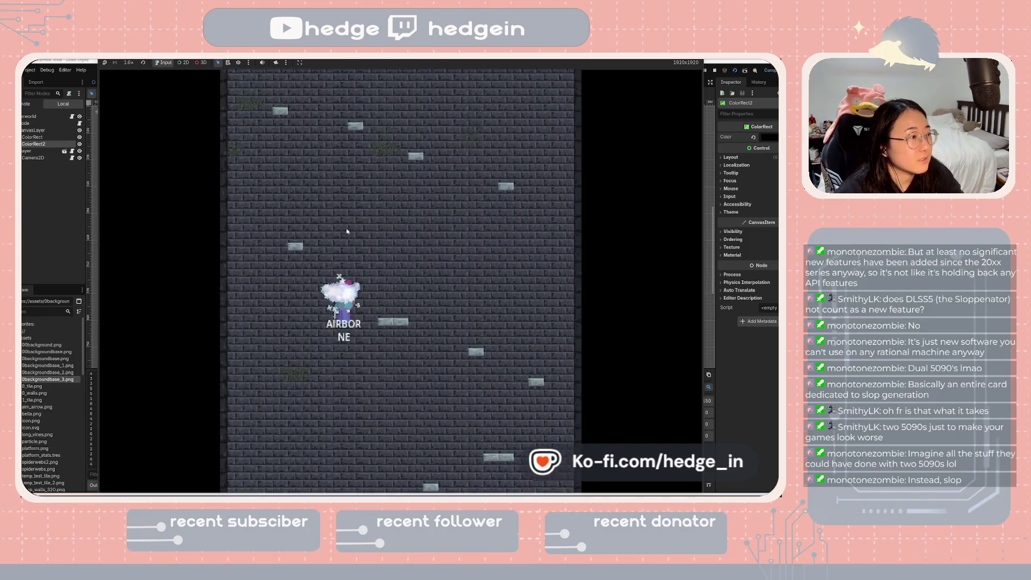
pyautogui.click(354, 225)
pyautogui.press('space')
pyautogui.click(385, 214)
pyautogui.press('space')
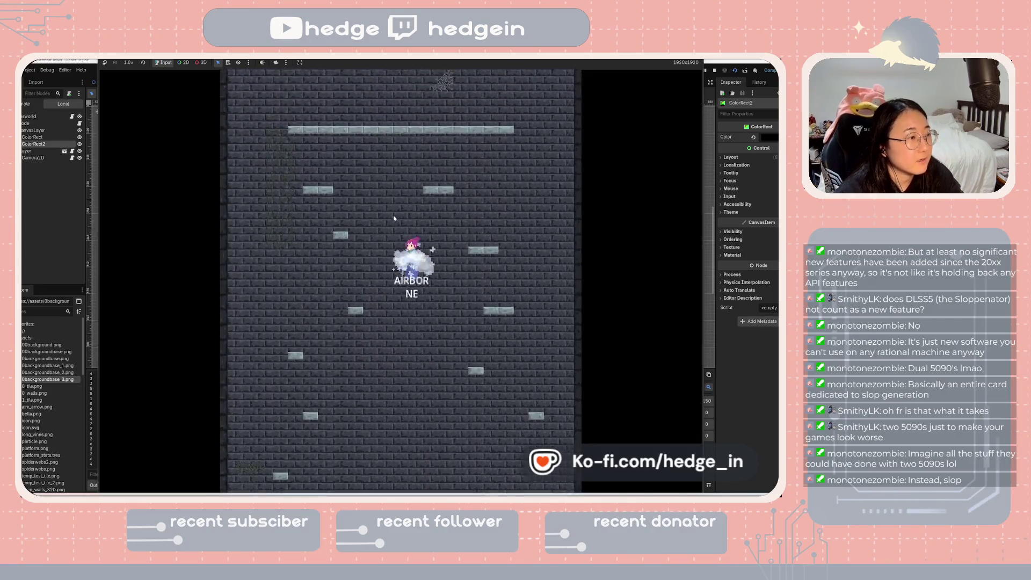
pyautogui.click(392, 206)
pyautogui.press('space')
pyautogui.click(391, 231)
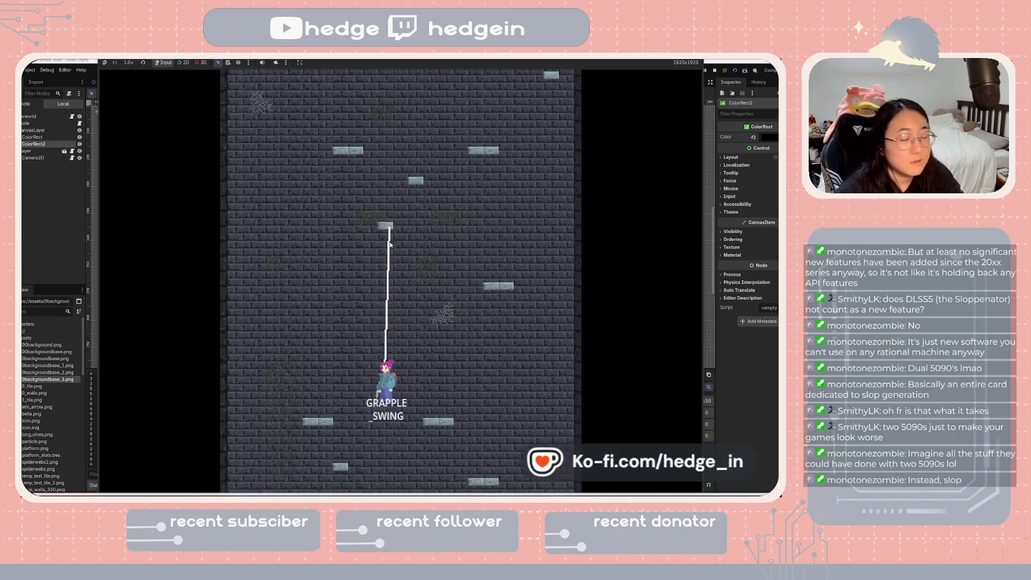
pyautogui.press('space')
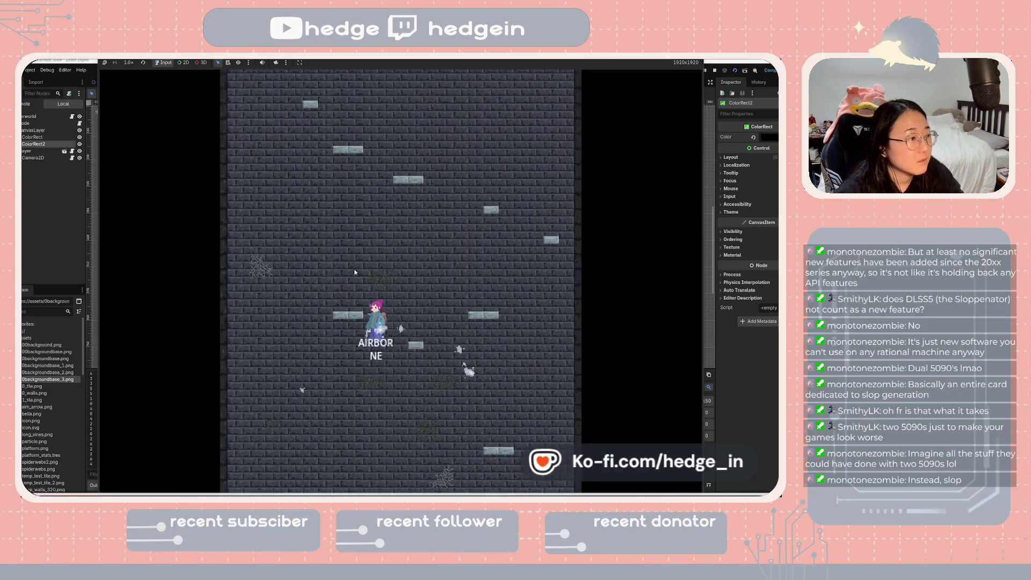
pyautogui.click(354, 273)
pyautogui.press('space')
pyautogui.press('space')
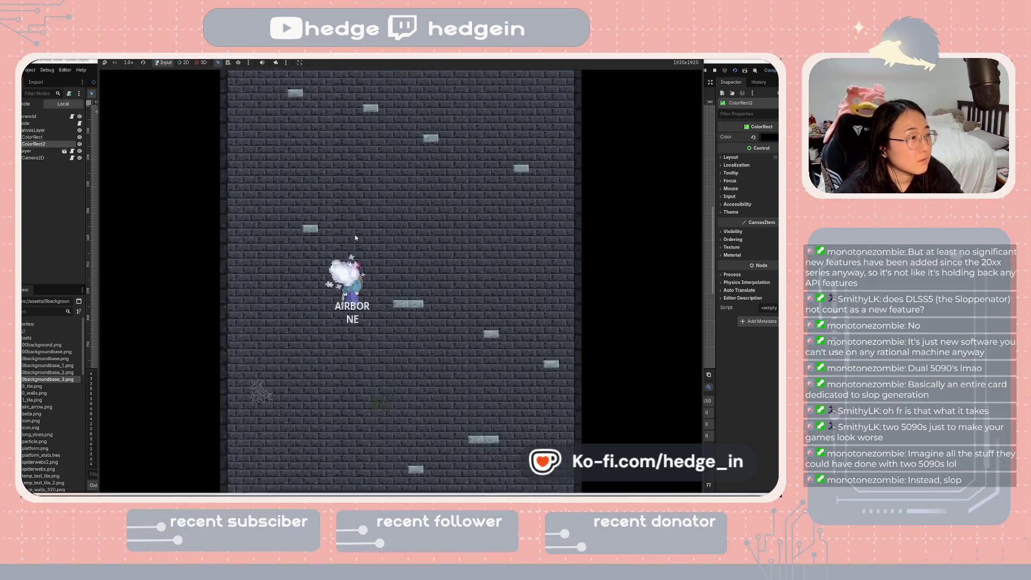
pyautogui.press('space')
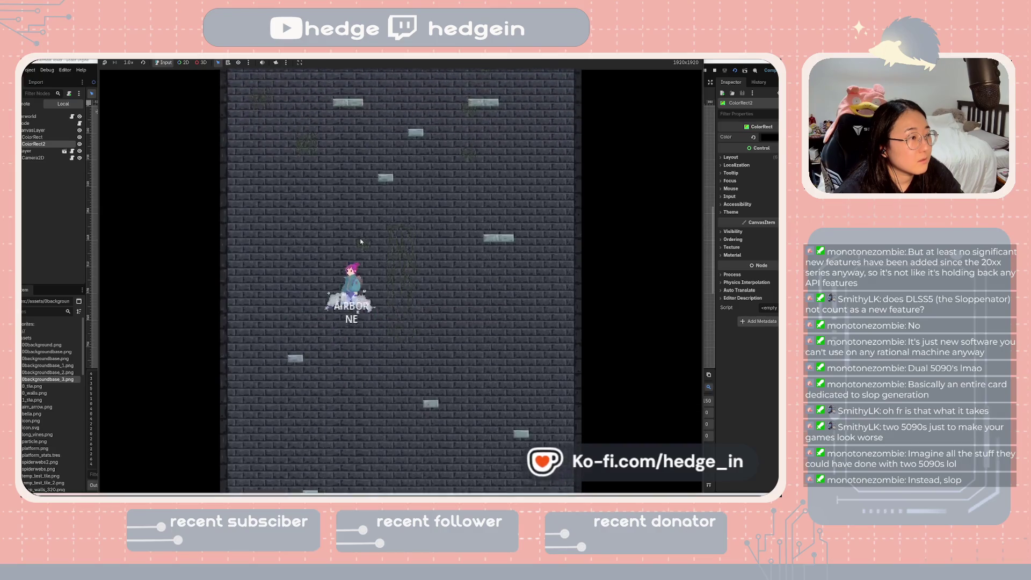
pyautogui.click(361, 242)
pyautogui.press('space')
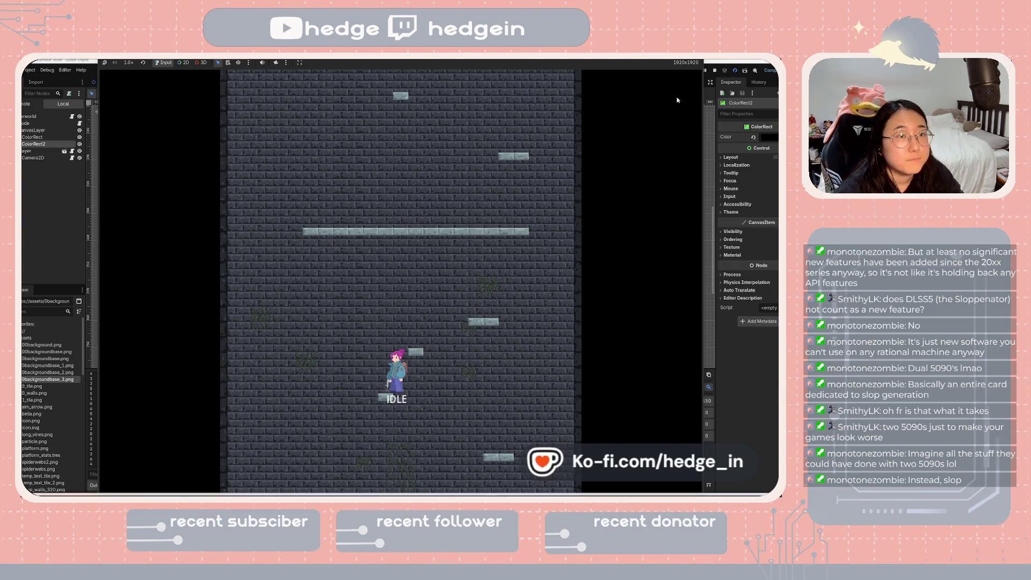
pyautogui.press('F8')
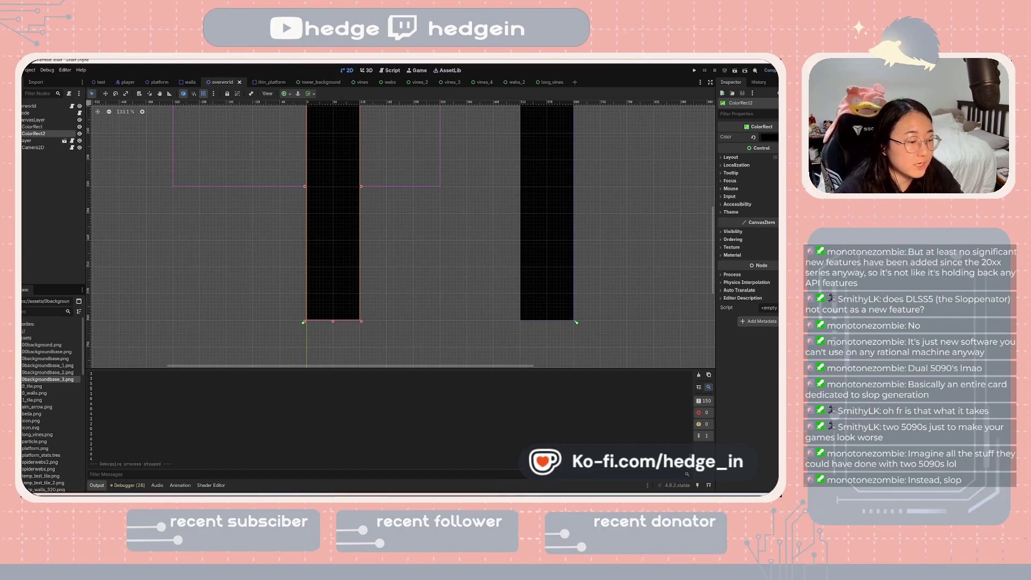
# - In Aseprite, pick the darker brick colour and fill the bottom brick row with it
pyautogui.hotkey('alt', 'Tab')
pyautogui.scroll(2, 449, 341)
pyautogui.scroll(-1, 422, 326)
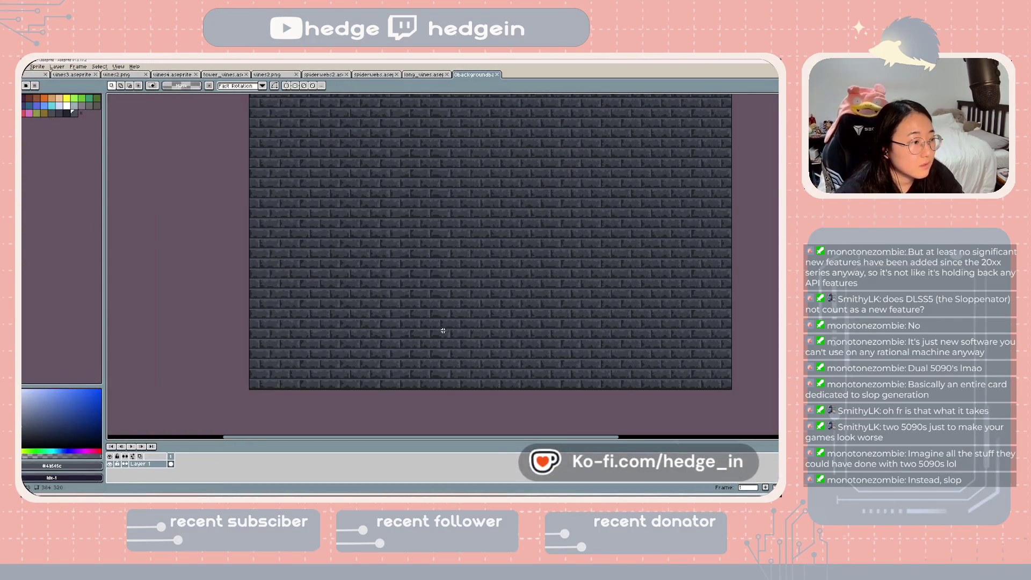
pyautogui.scroll(1, 420, 339)
pyautogui.press('i')
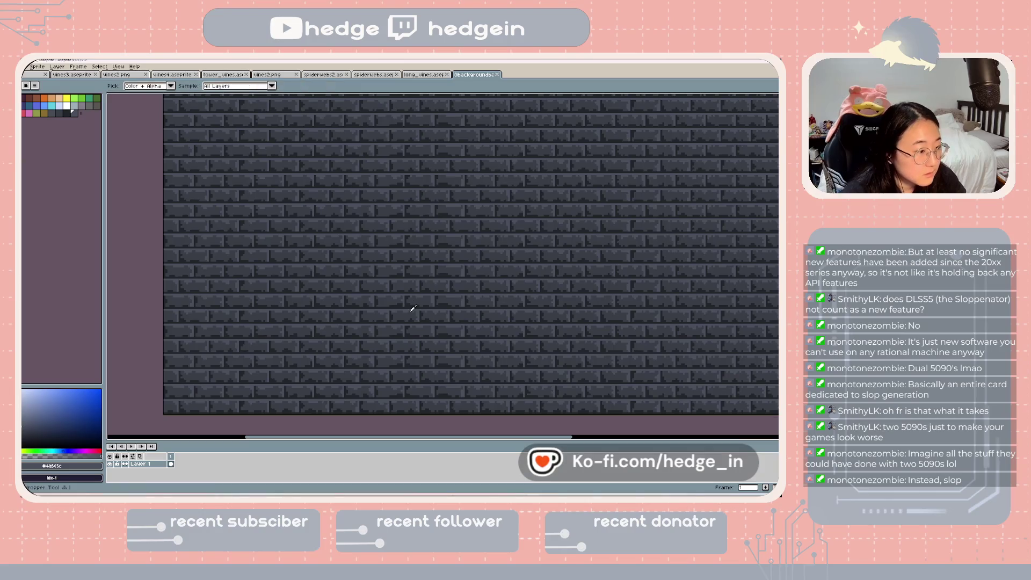
pyautogui.scroll(-1, 405, 340)
pyautogui.scroll(1, 404, 356)
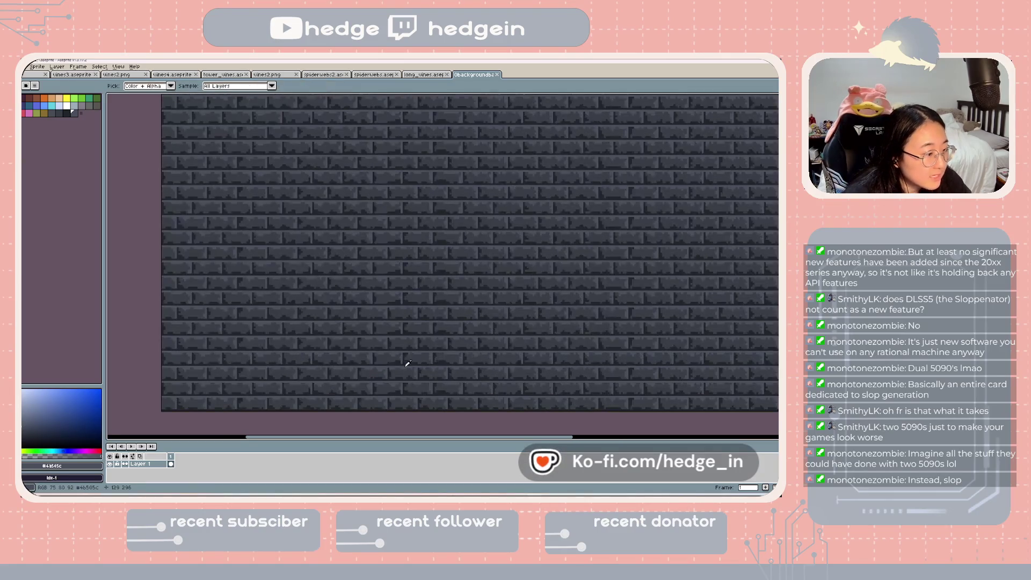
pyautogui.click(391, 403)
pyautogui.press('g')
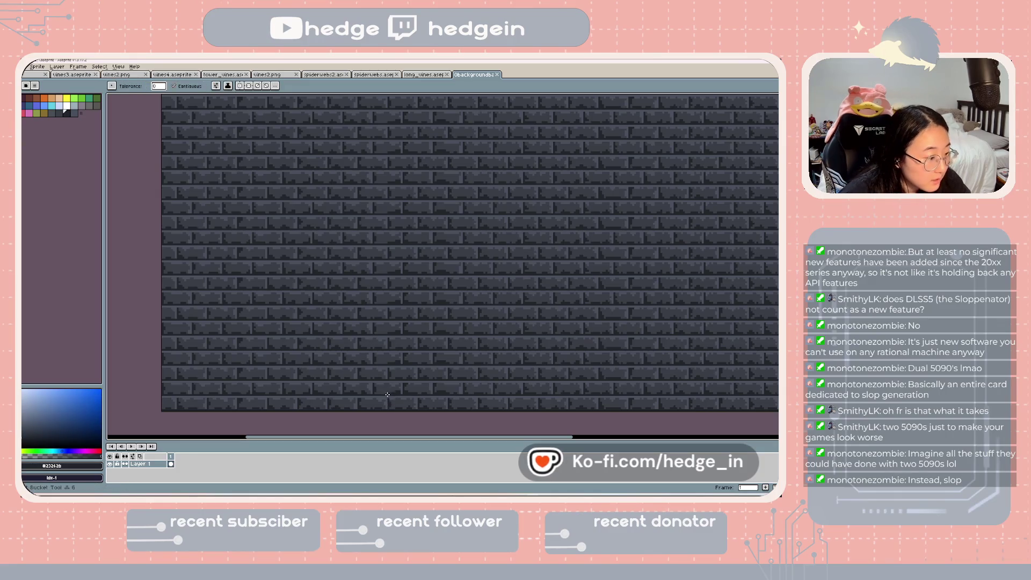
pyautogui.click(388, 396)
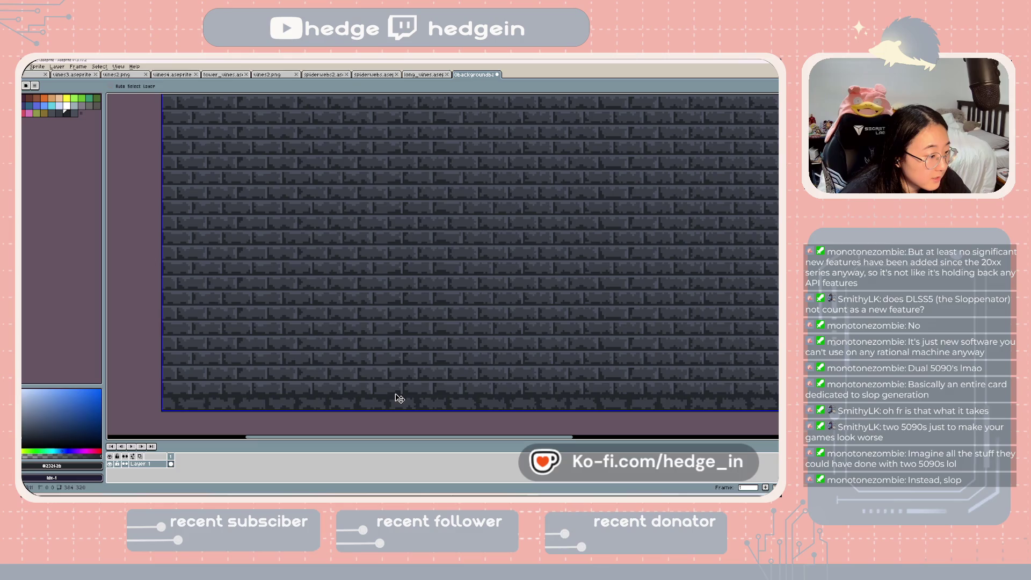
# - Darken the brick rows upward from the bottom, plus one brick on the right
pyautogui.hotkey('ctrl', 'z')
pyautogui.click(387, 396)
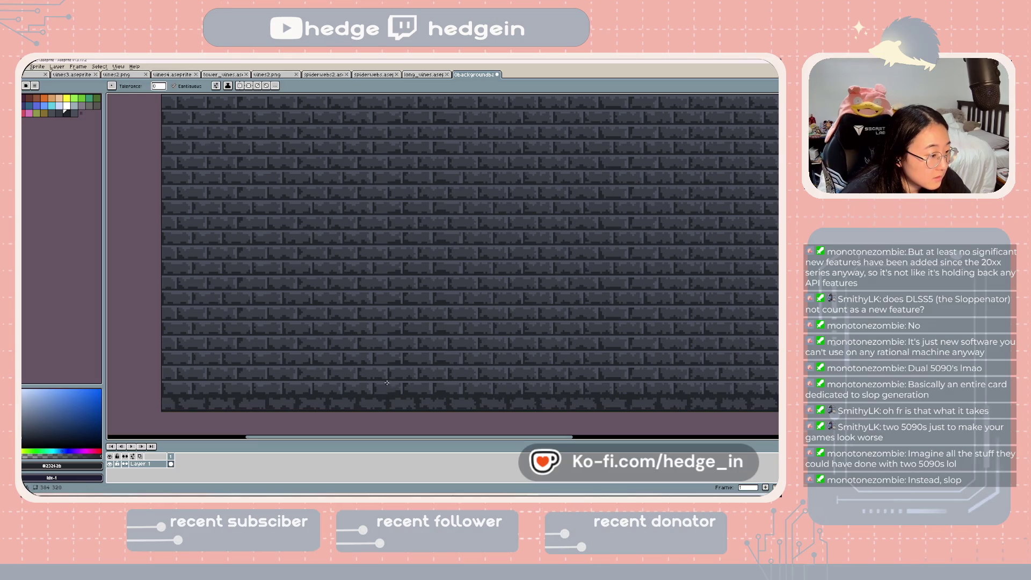
pyautogui.click(386, 382)
pyautogui.click(386, 367)
pyautogui.click(385, 354)
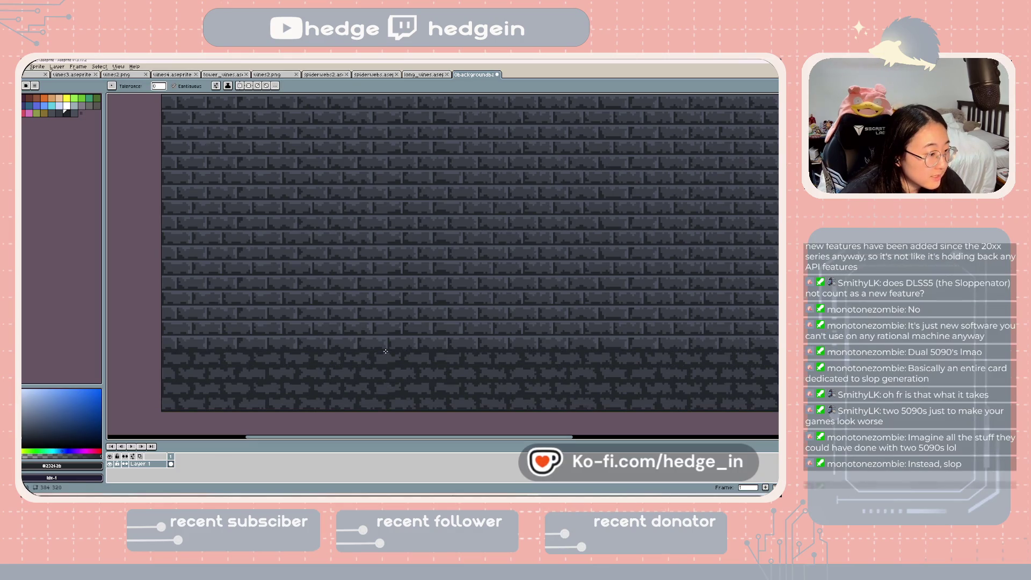
pyautogui.click(385, 339)
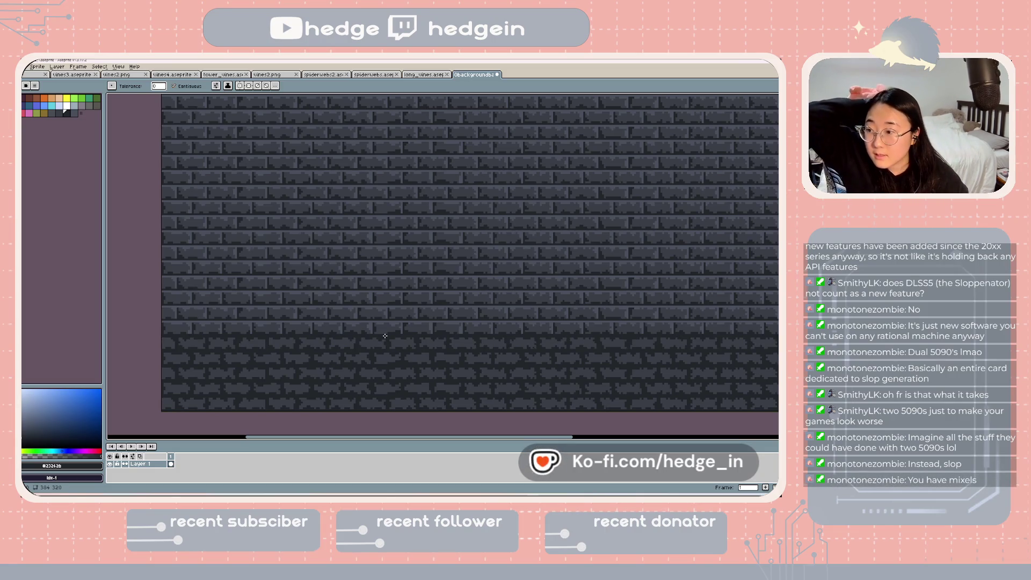
pyautogui.click(390, 321)
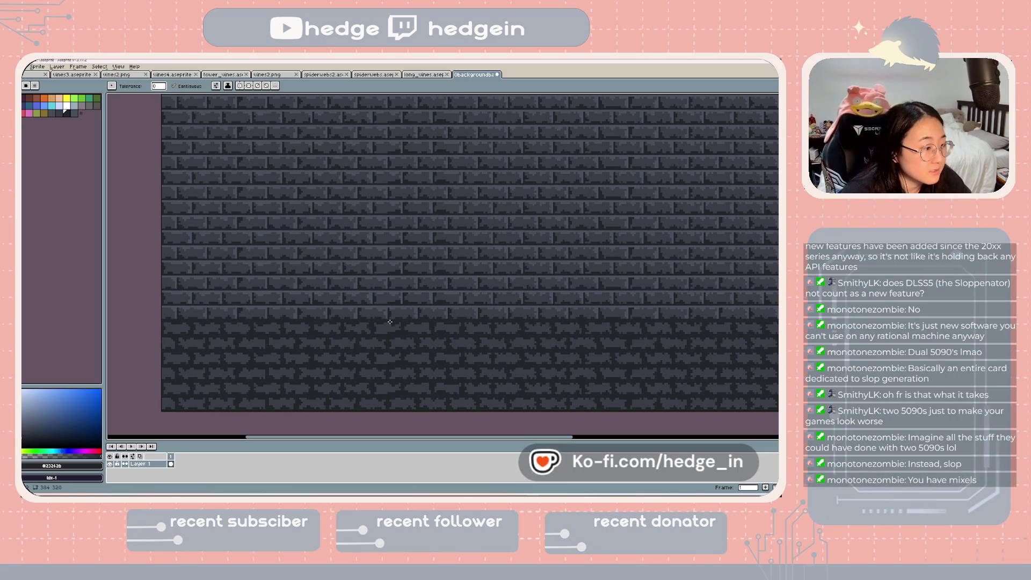
pyautogui.click(391, 307)
pyautogui.click(389, 293)
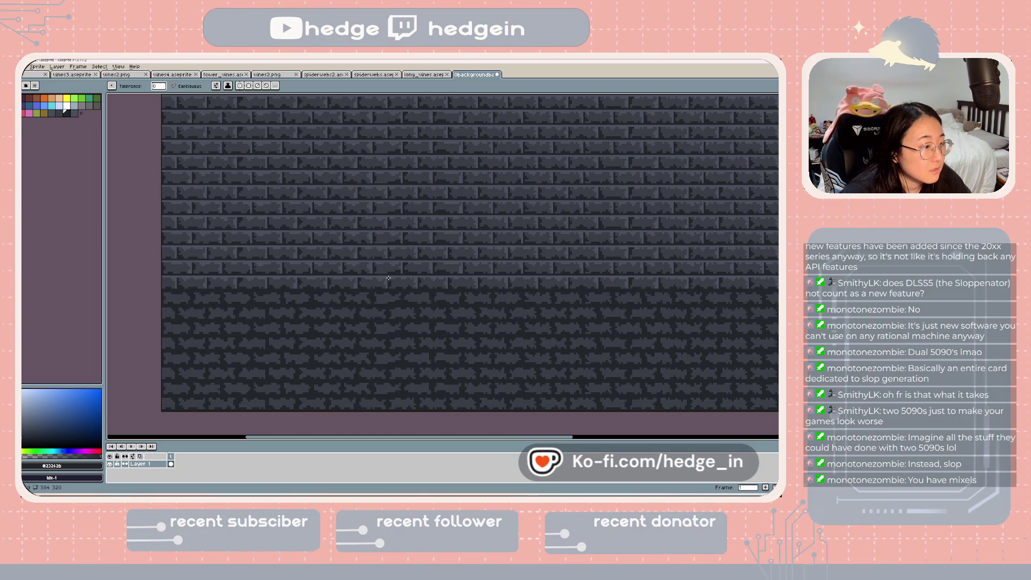
pyautogui.click(387, 264)
# - Undo the darker fills and save the uniform brick texture
pyautogui.hotkey('ctrl', 'z')
pyautogui.hotkey('ctrl', 'z')
pyautogui.hotkey('ctrl', 'z')
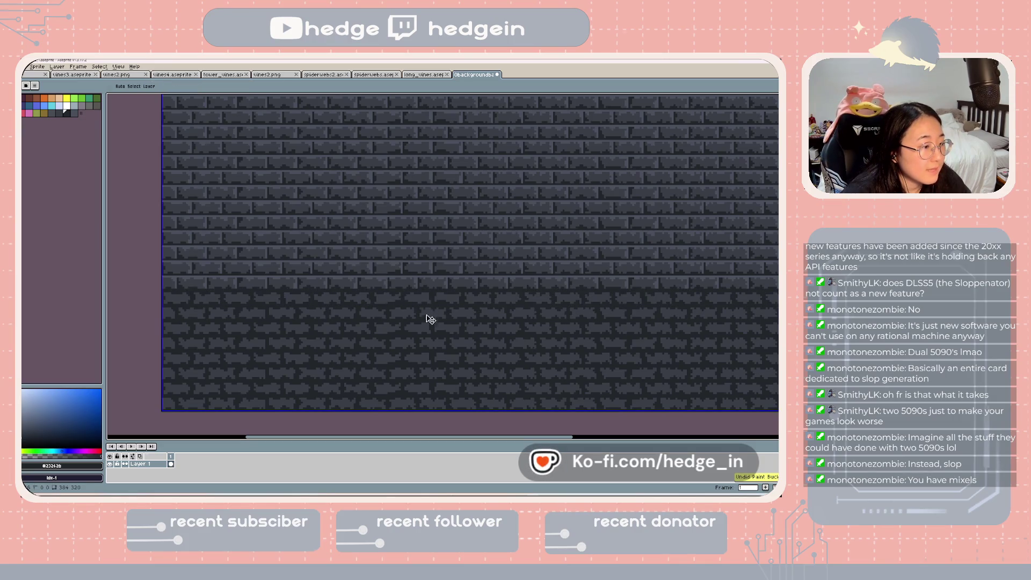
pyautogui.hotkey('ctrl', 'z')
pyautogui.hotkey('ctrl', 'z')
pyautogui.hotkey('ctrl', 'z')
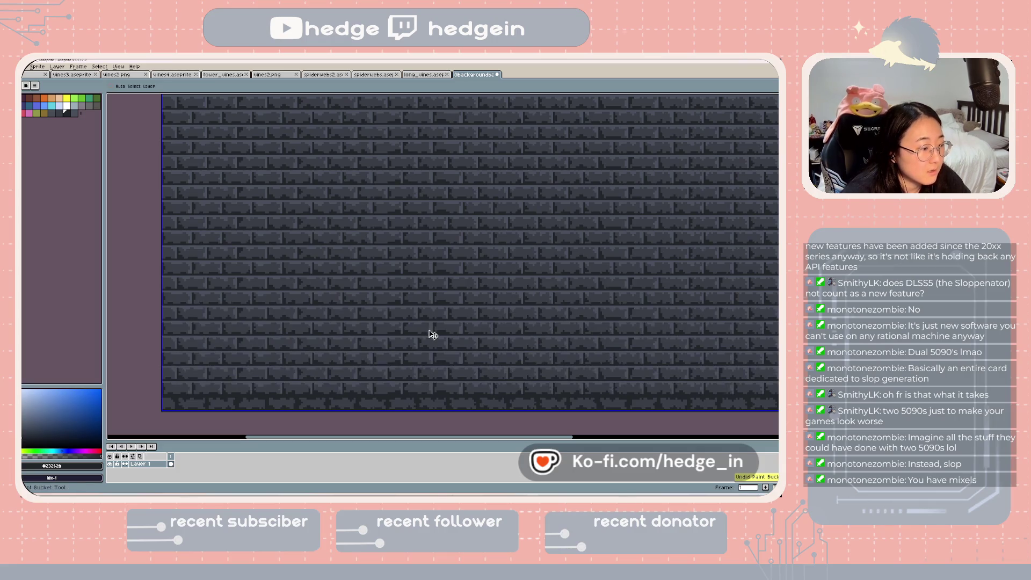
pyautogui.scroll(-1, 433, 334)
pyautogui.hotkey('ctrl', 's')
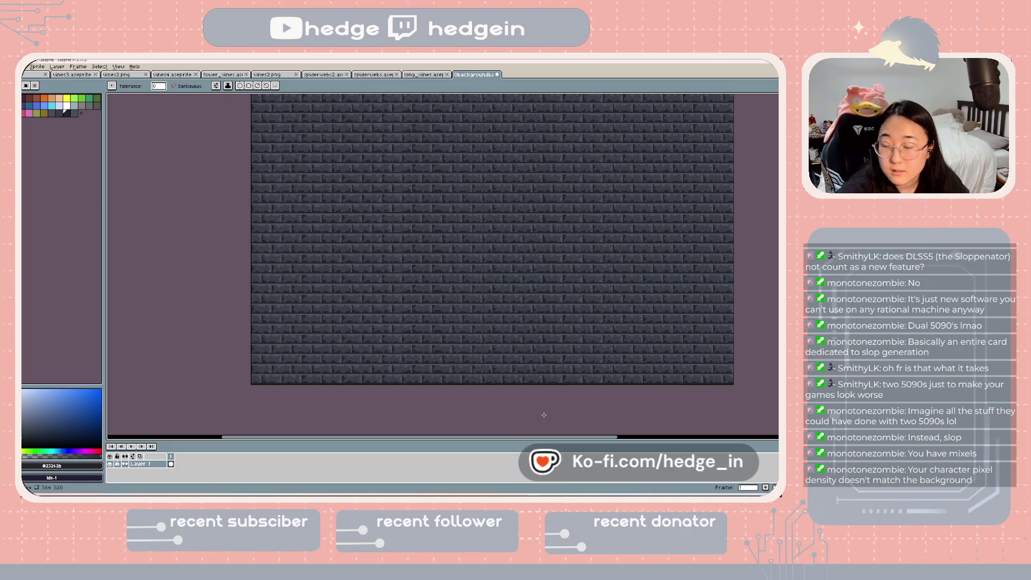
pyautogui.hotkey('alt', 'Tab')
pyautogui.hotkey('alt', 'Tab')
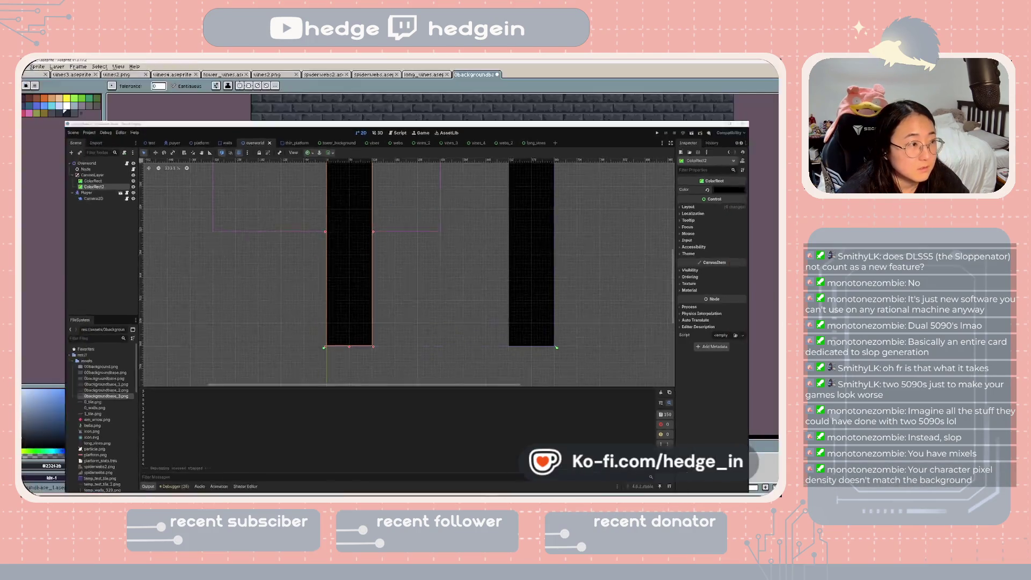
pyautogui.hotkey('alt', 'Tab')
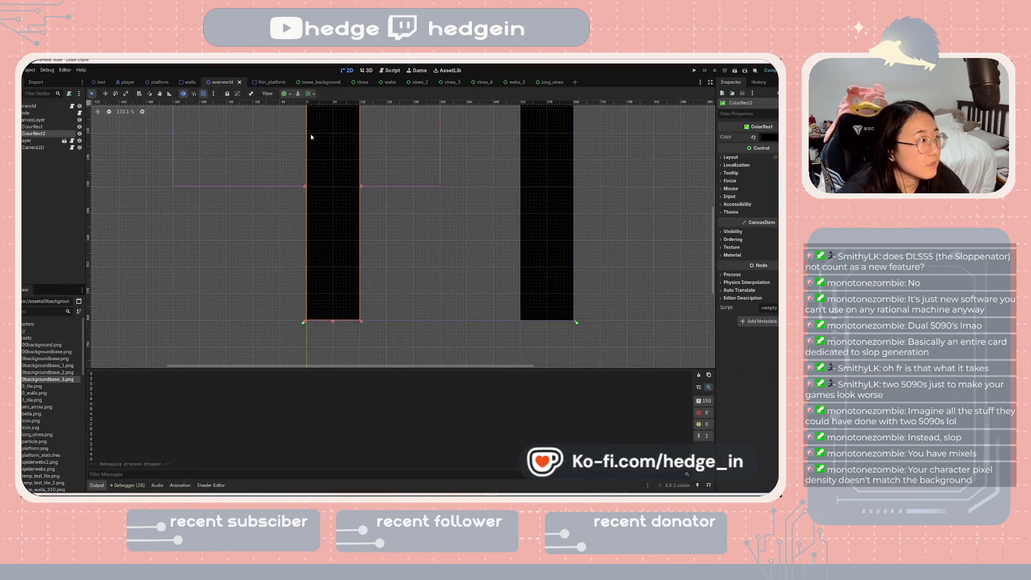
pyautogui.click(127, 83)
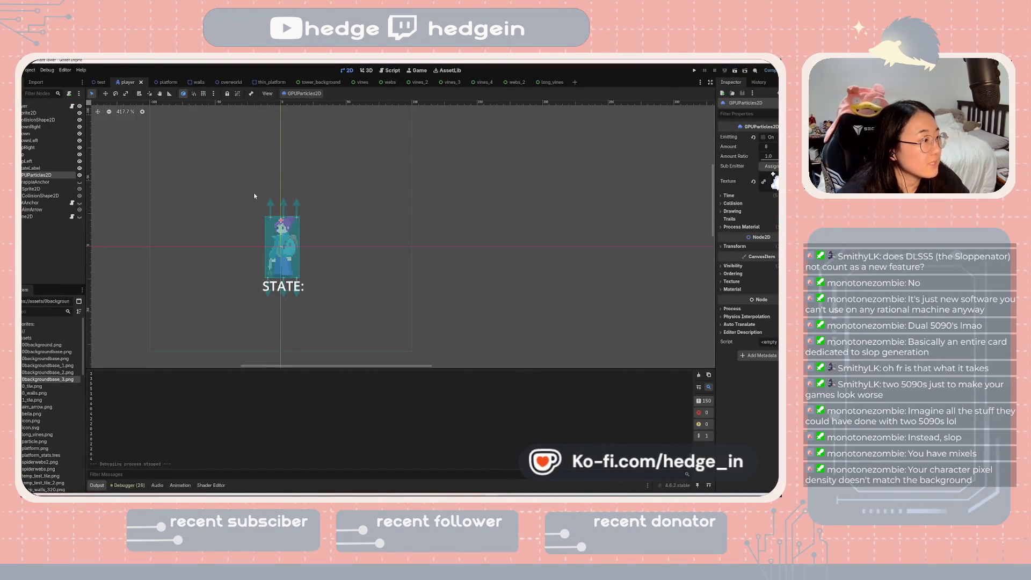
pyautogui.scroll(5, 303, 246)
pyautogui.click(286, 268)
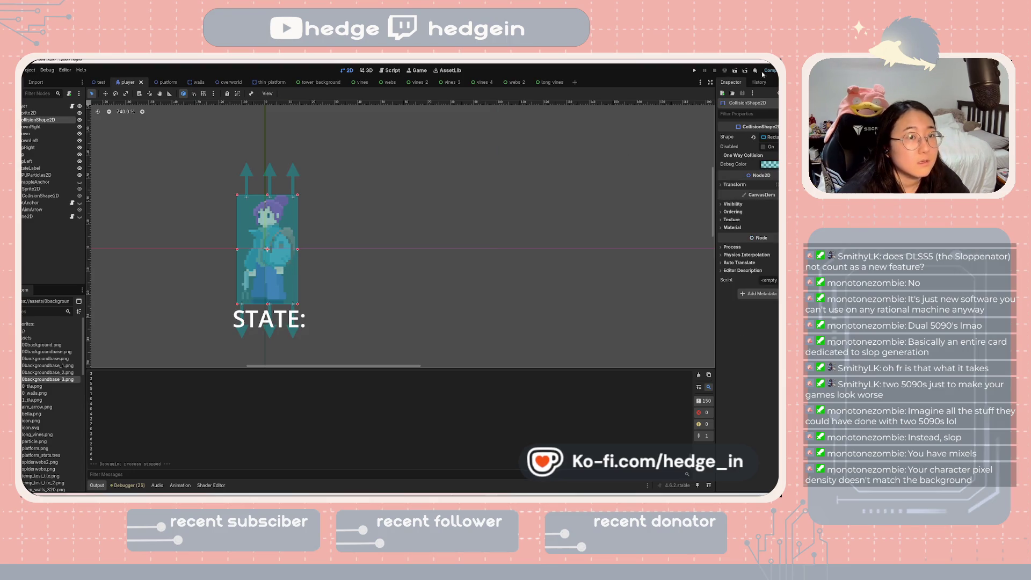
pyautogui.click(226, 82)
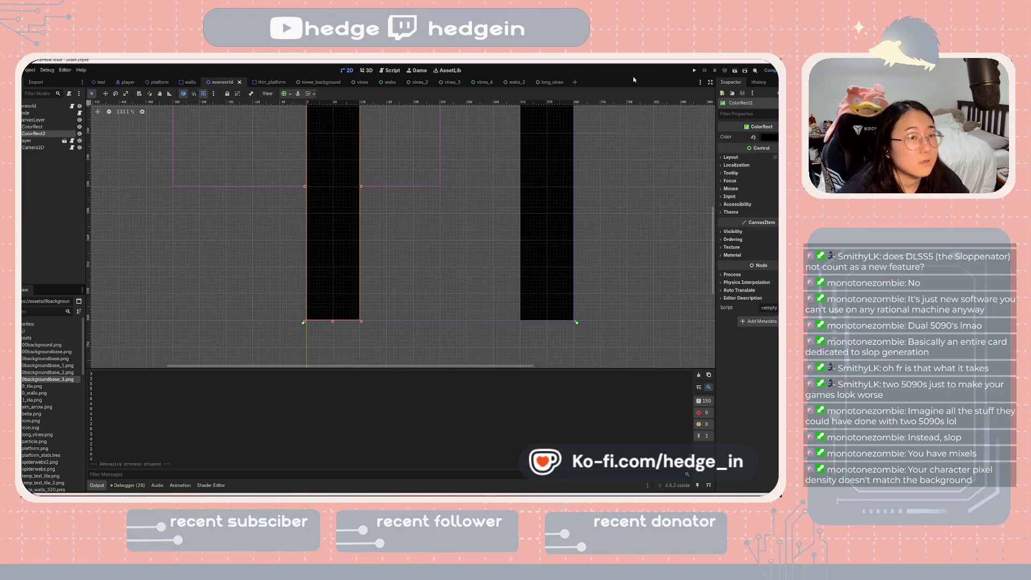
pyautogui.click(735, 71)
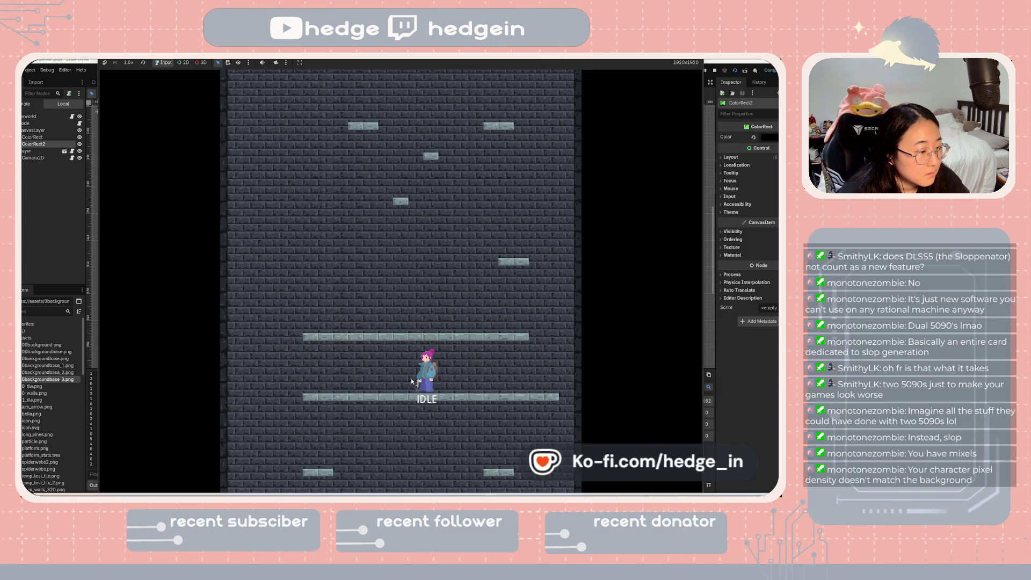
pyautogui.press('Right')
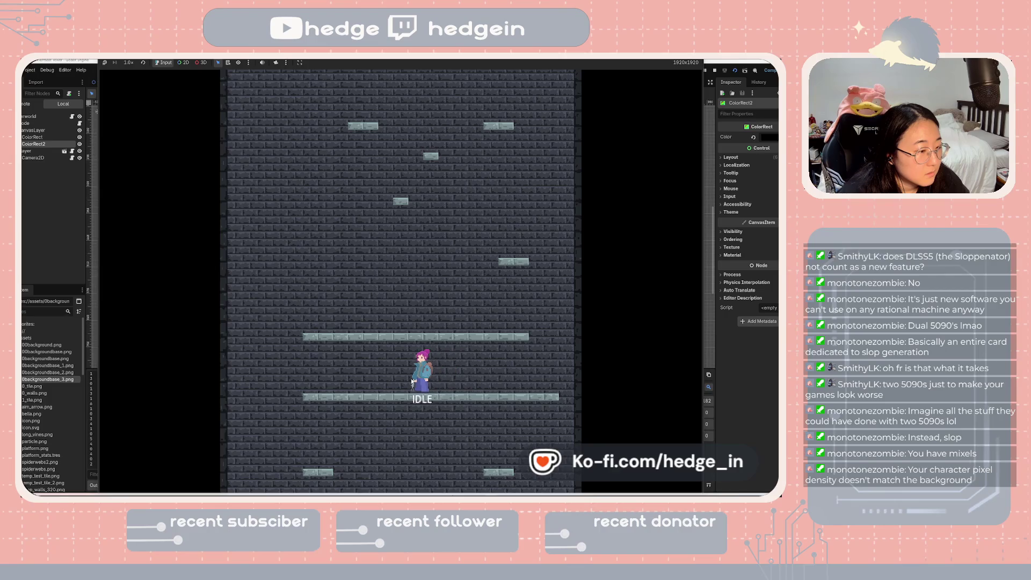
pyautogui.press('F8')
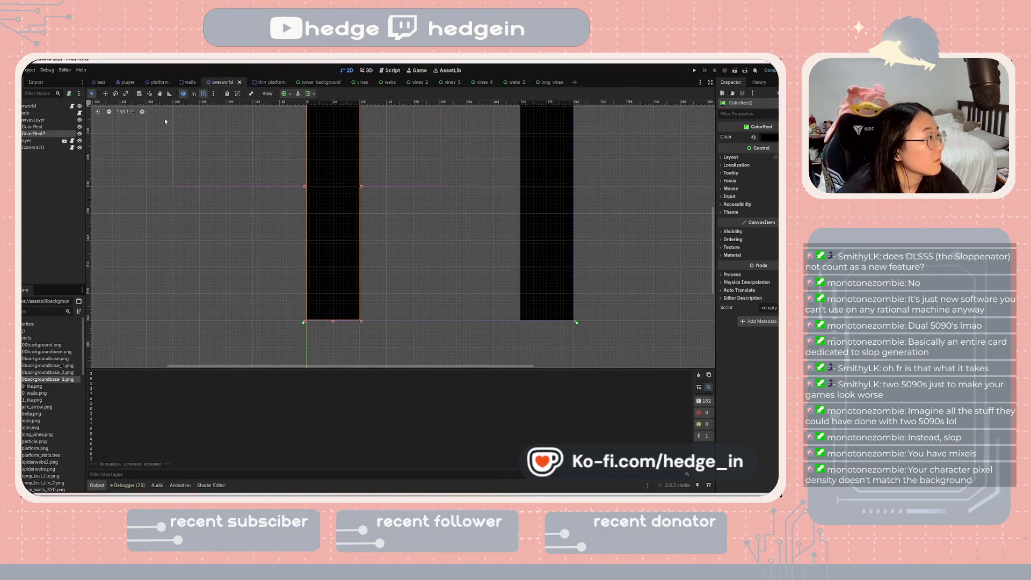
# - Check the Player node's Transform in the player scene, then run the overworld tower scene
pyautogui.click(130, 83)
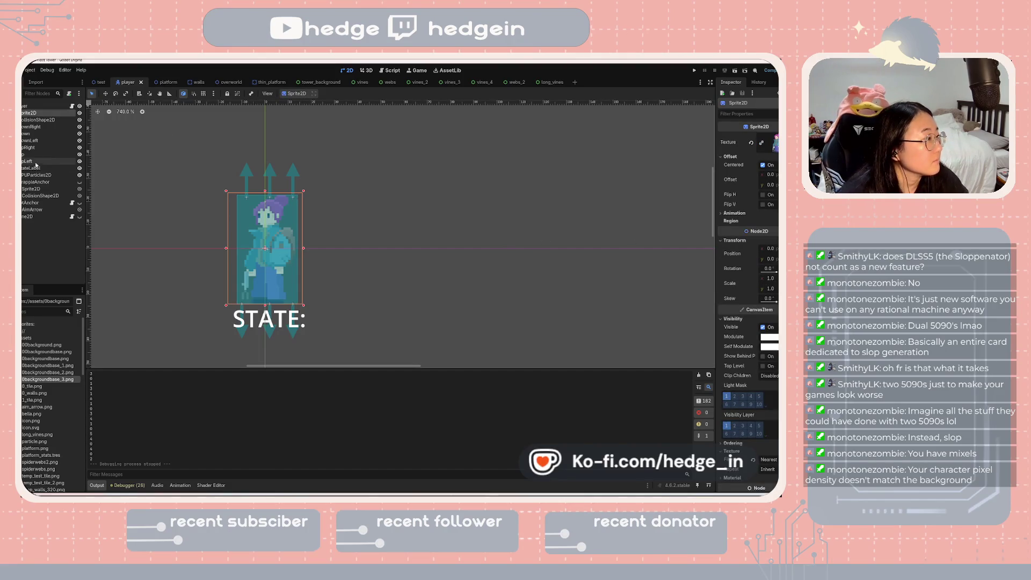
pyautogui.click(44, 120)
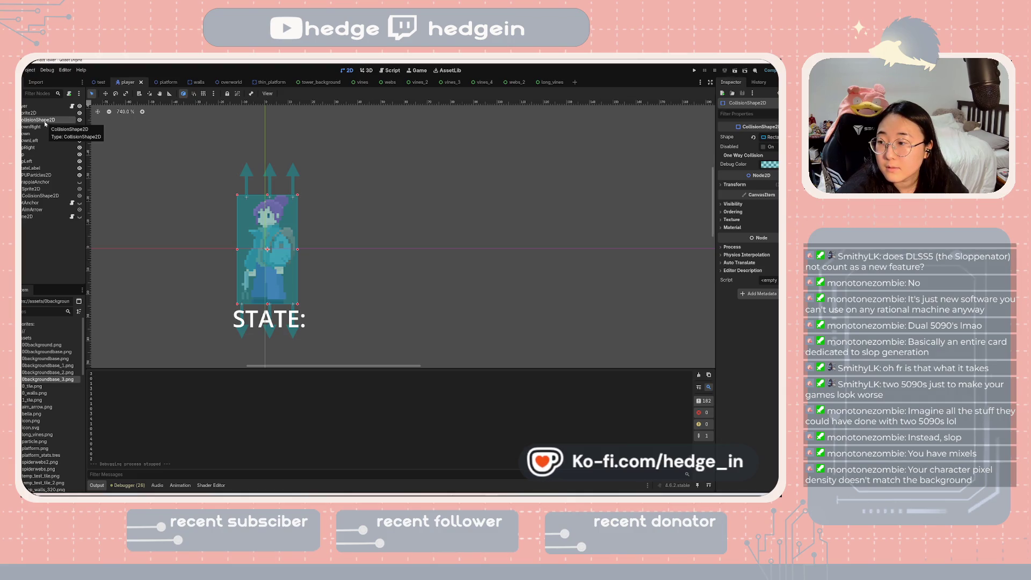
pyautogui.click(27, 106)
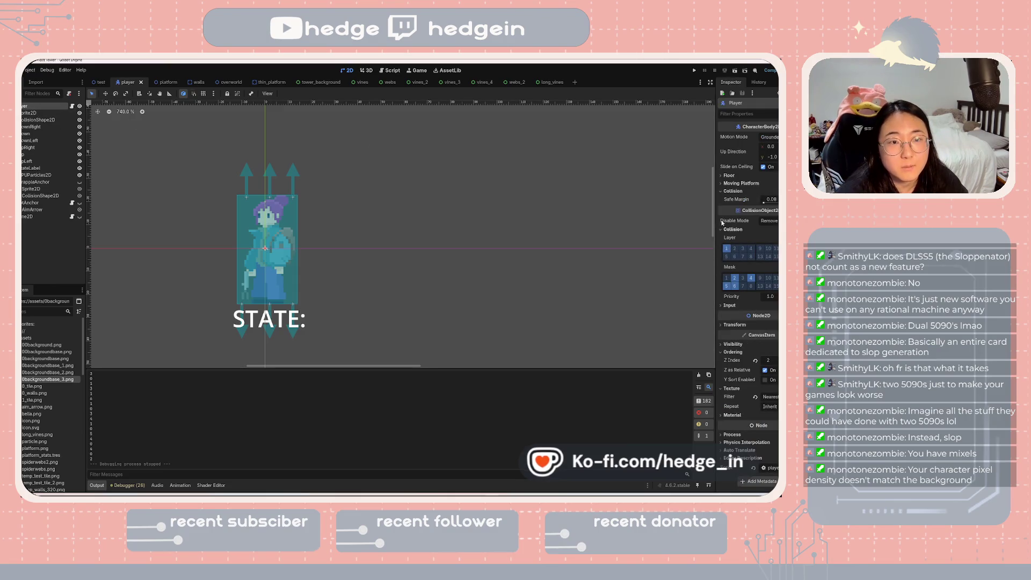
pyautogui.click(734, 325)
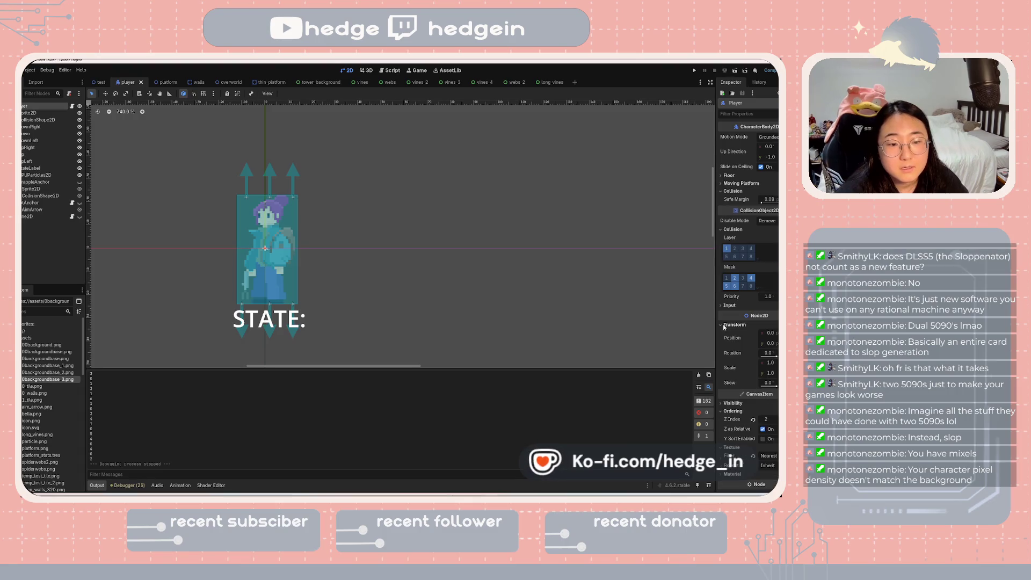
pyautogui.scroll(6, 285, 253)
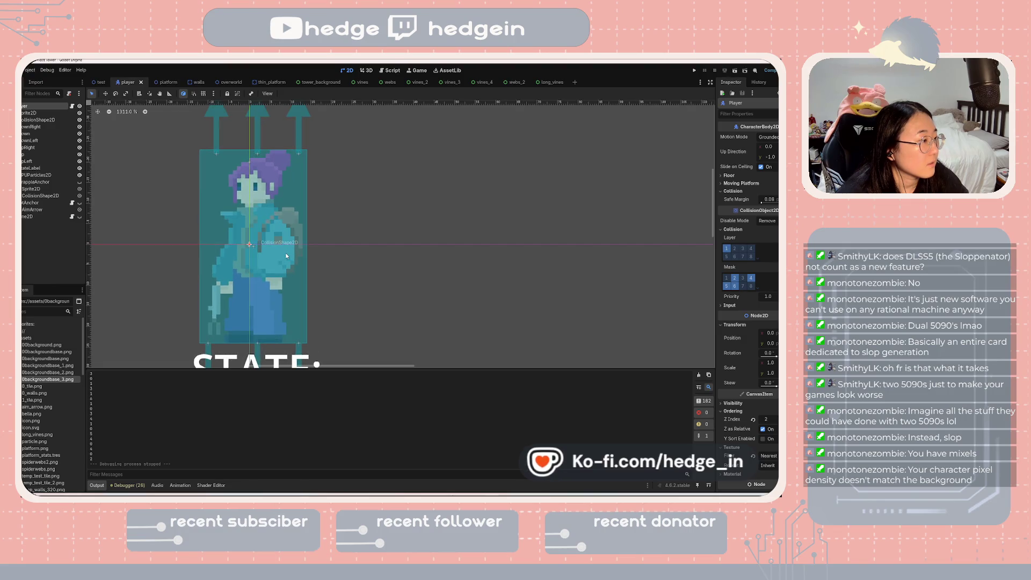
pyautogui.scroll(-3, 286, 256)
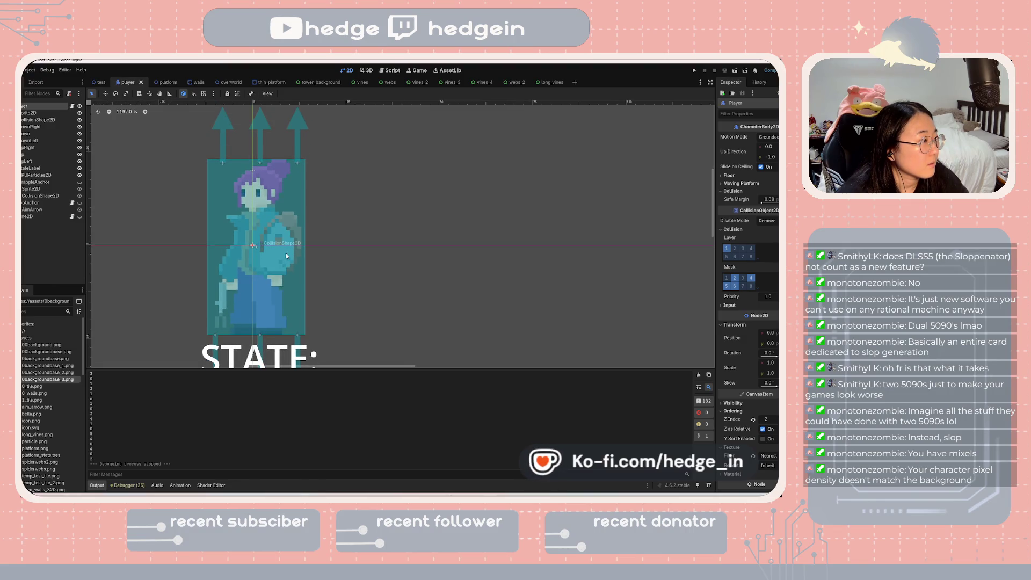
pyautogui.scroll(-4, 287, 256)
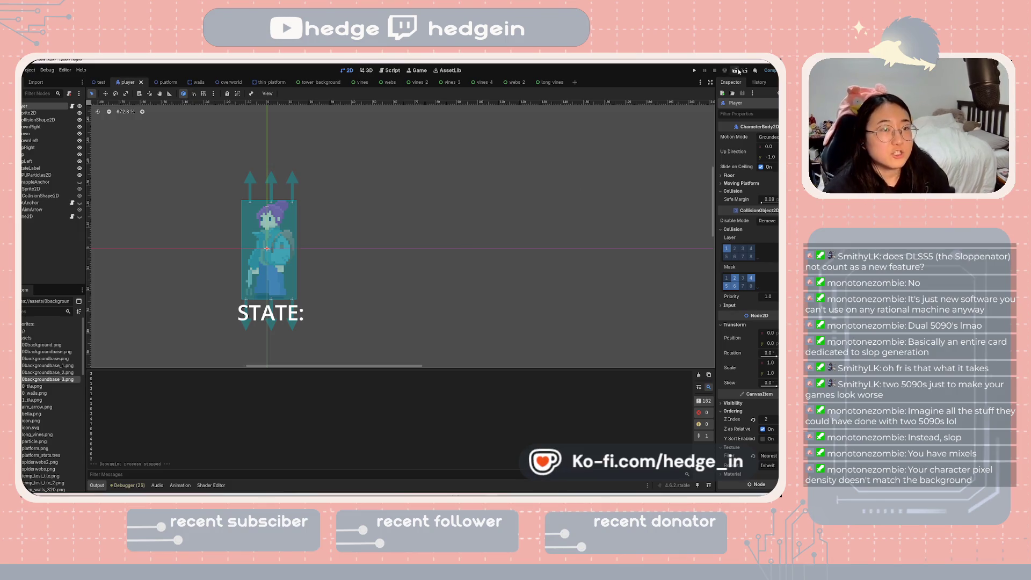
pyautogui.click(224, 82)
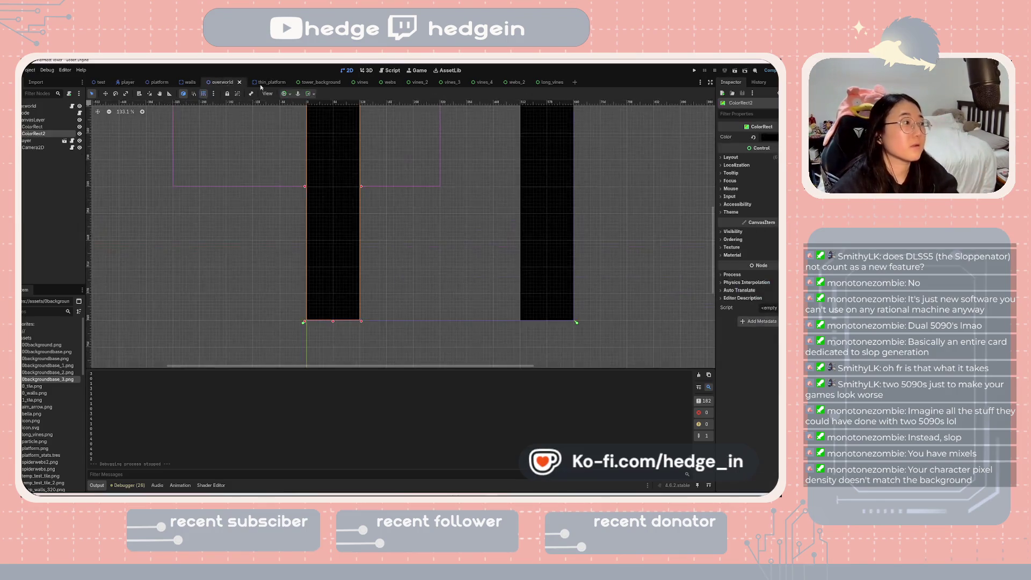
pyautogui.click(734, 72)
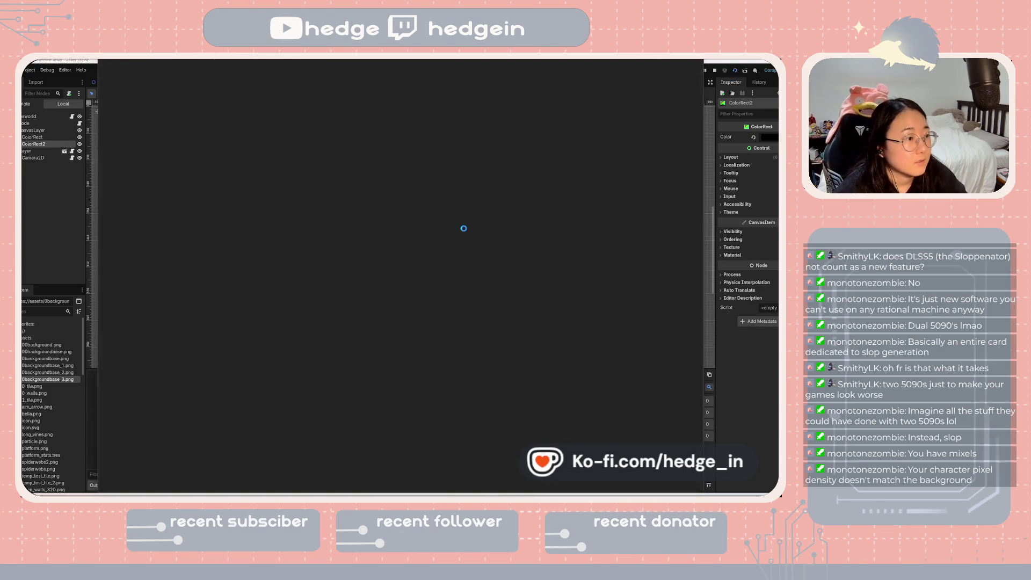
# - Jump and grapple up the tower platforms over the brick background, then stop with F8
pyautogui.press('space')
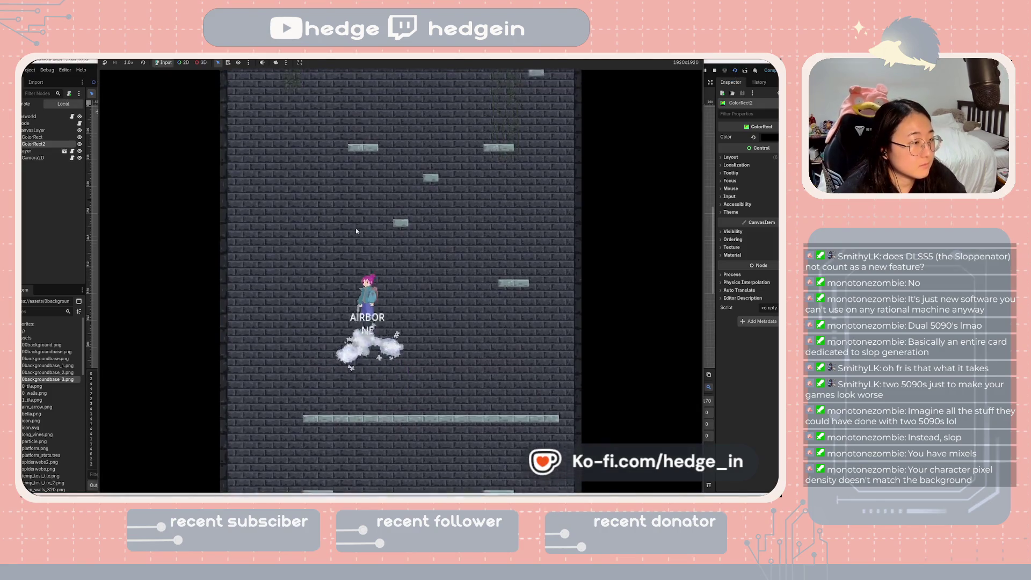
pyautogui.click(376, 225)
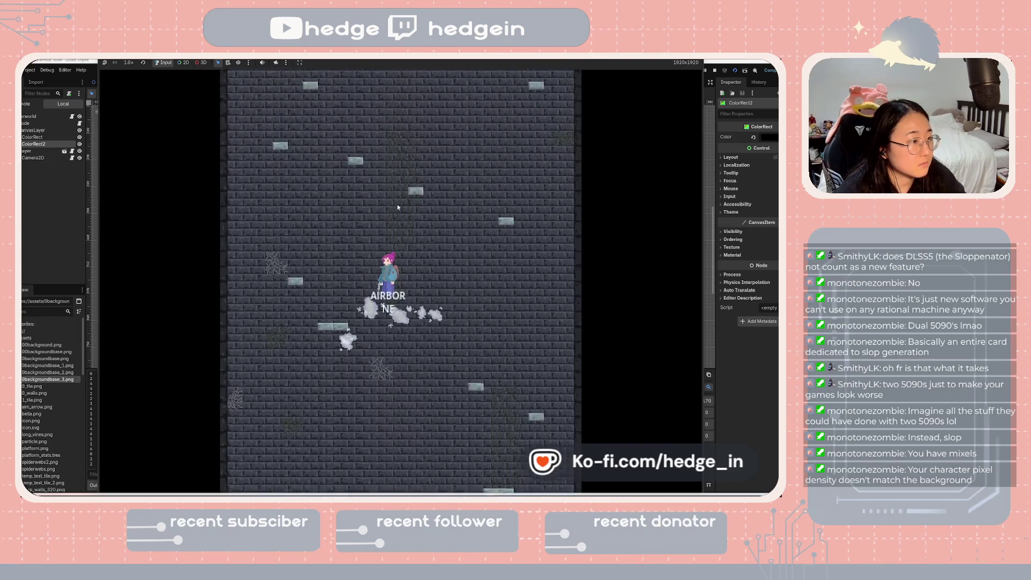
pyautogui.click(409, 217)
pyautogui.click(368, 194)
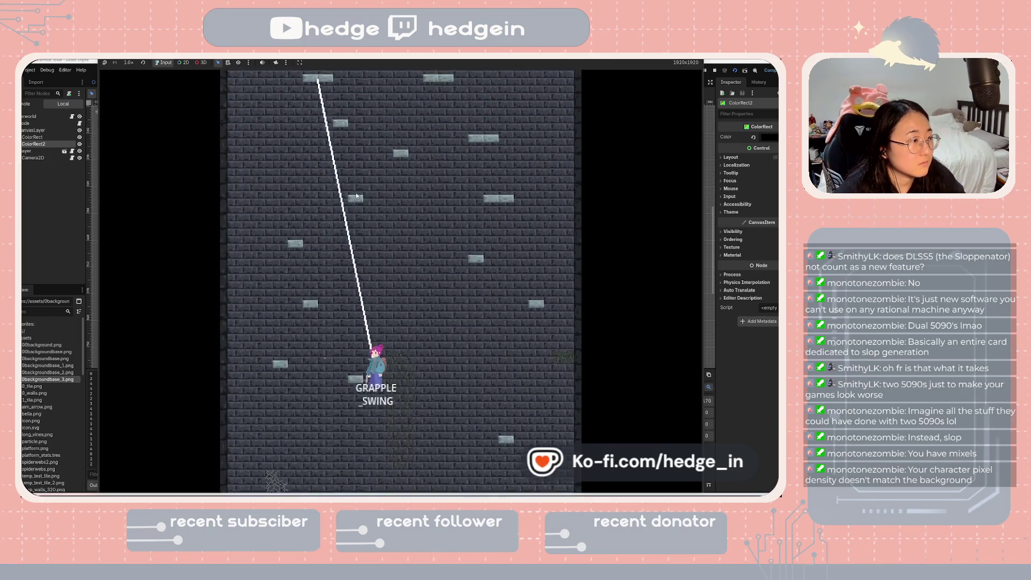
pyautogui.click(344, 258)
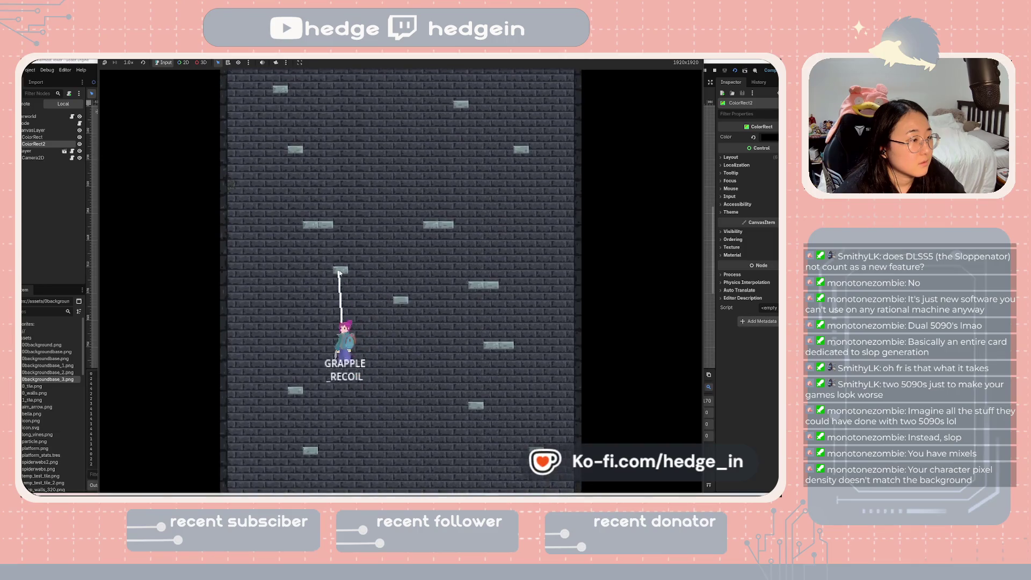
pyautogui.click(426, 293)
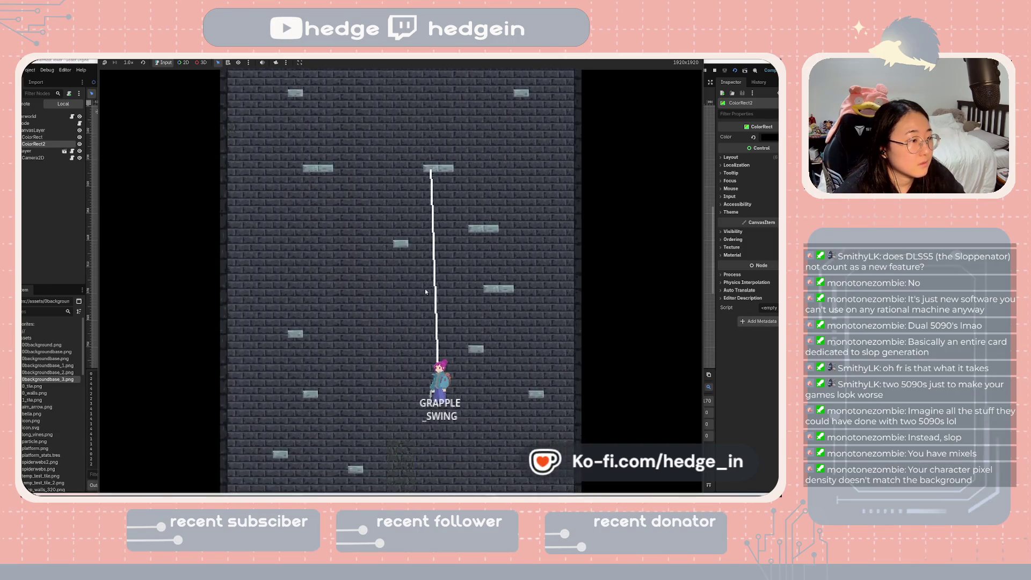
pyautogui.click(462, 266)
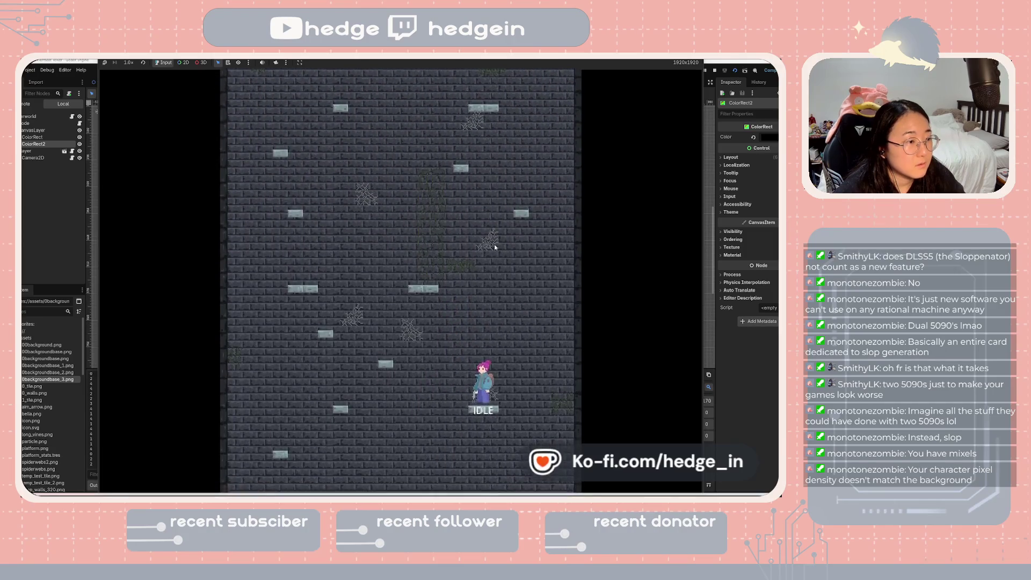
pyautogui.click(517, 236)
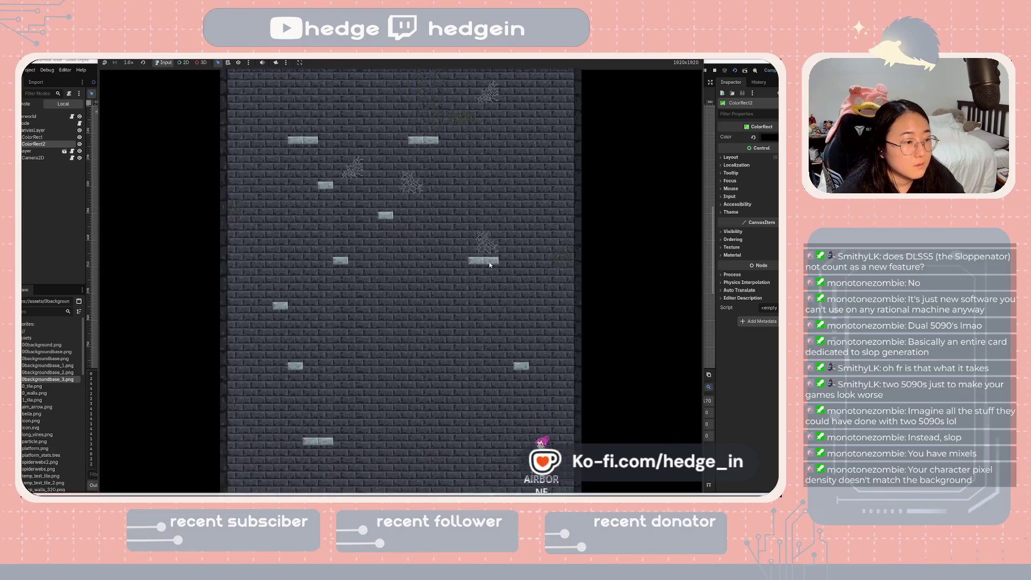
pyautogui.click(490, 264)
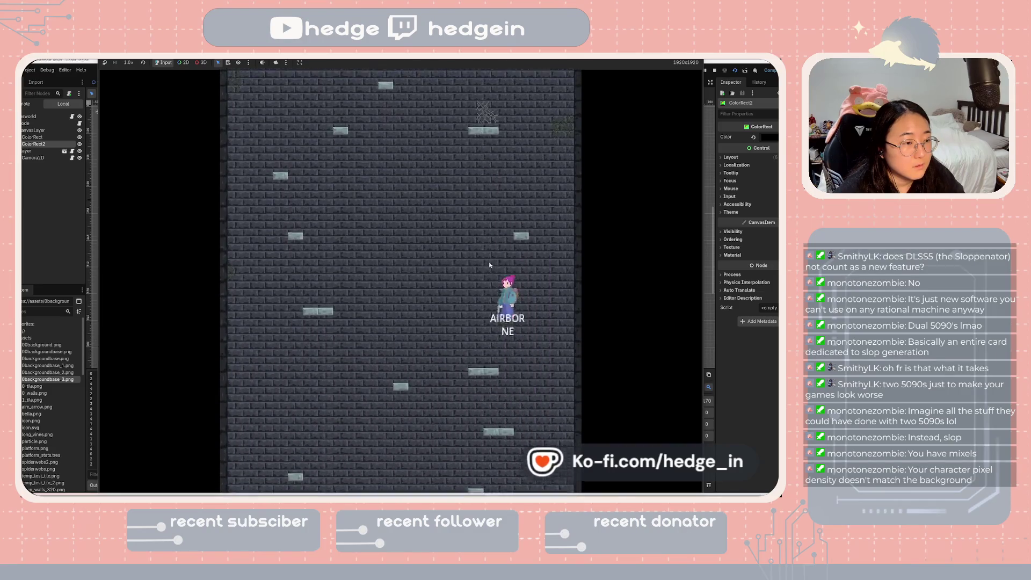
pyautogui.click(485, 279)
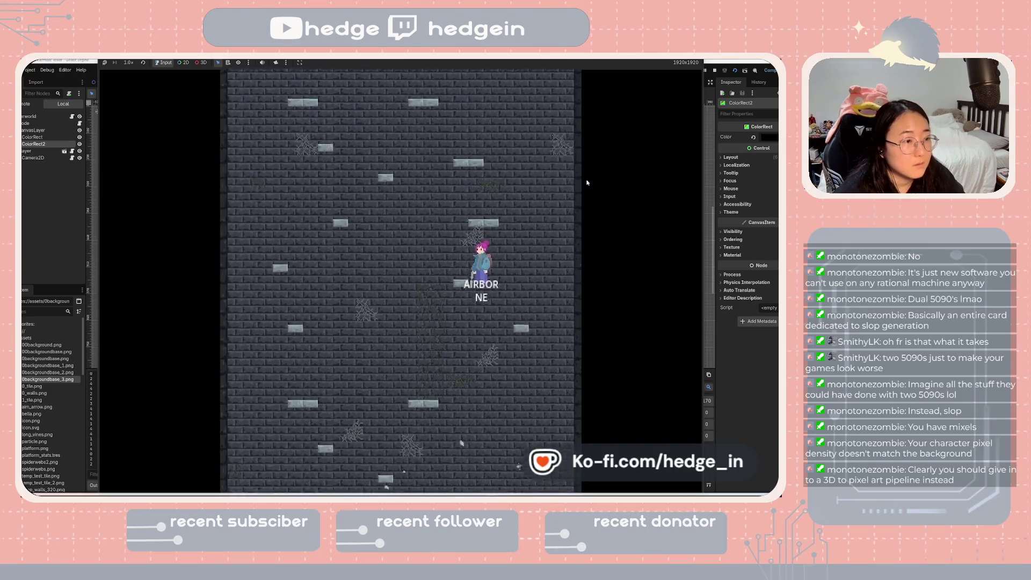
pyautogui.press('F8')
# - In Aseprite, sample the dark mortar colour #23262b from the wall with the eyedropper
pyautogui.hotkey('alt', 'Tab')
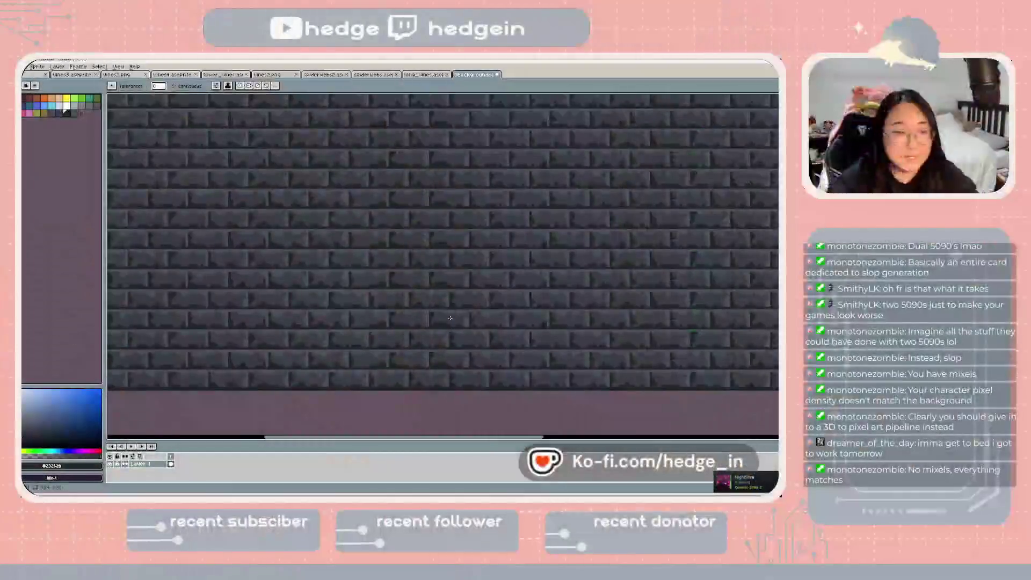
pyautogui.scroll(-2, 464, 298)
pyautogui.hscroll(-2, 464, 299)
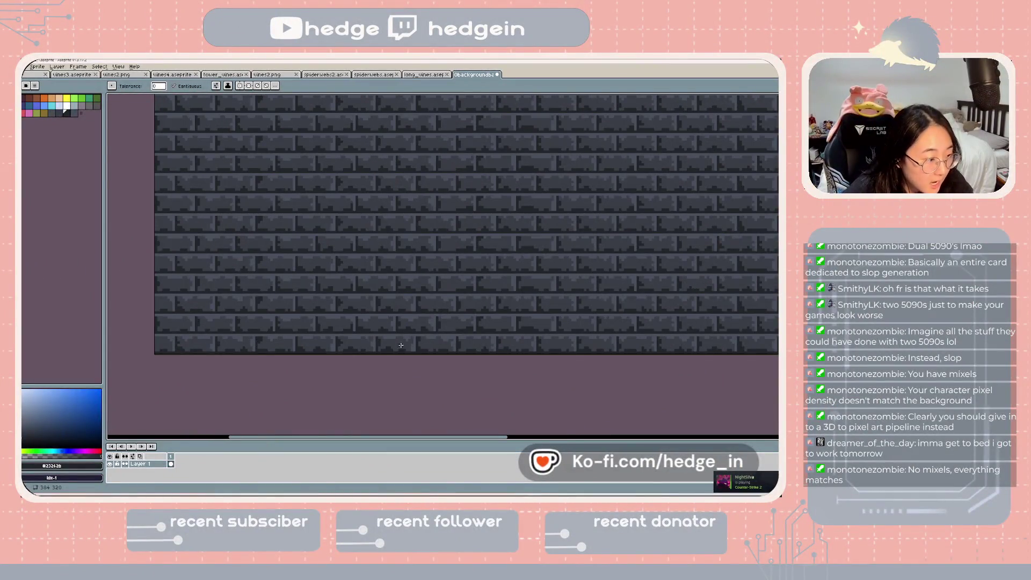
pyautogui.scroll(2, 400, 346)
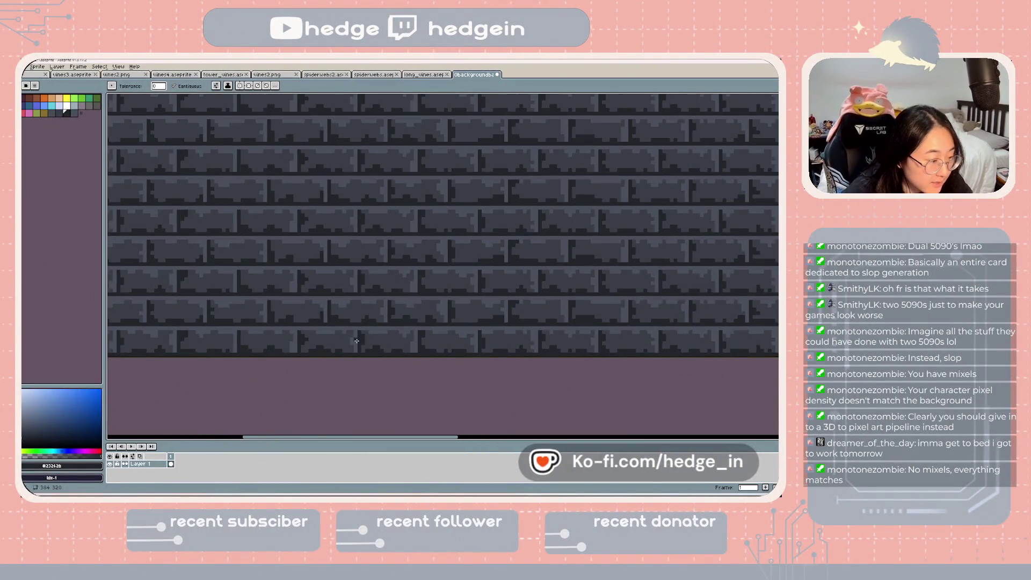
pyautogui.press('i')
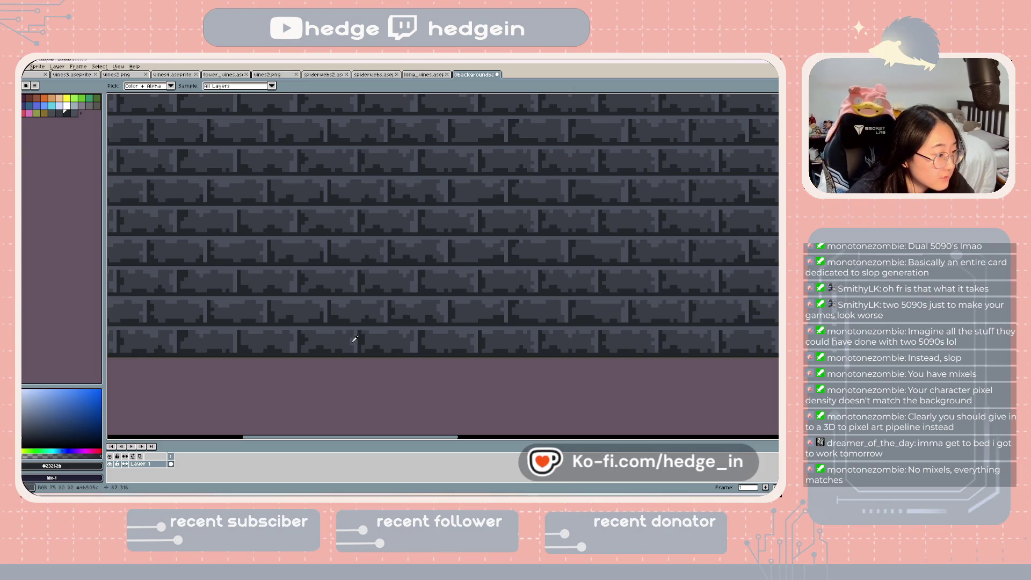
pyautogui.hscroll(-5, 355, 339)
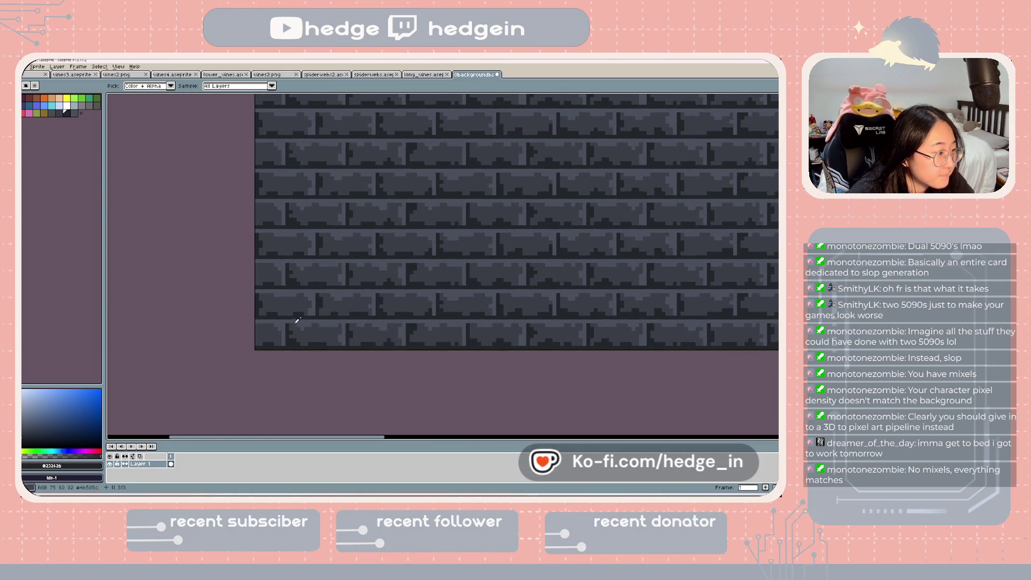
pyautogui.scroll(-3, 334, 292)
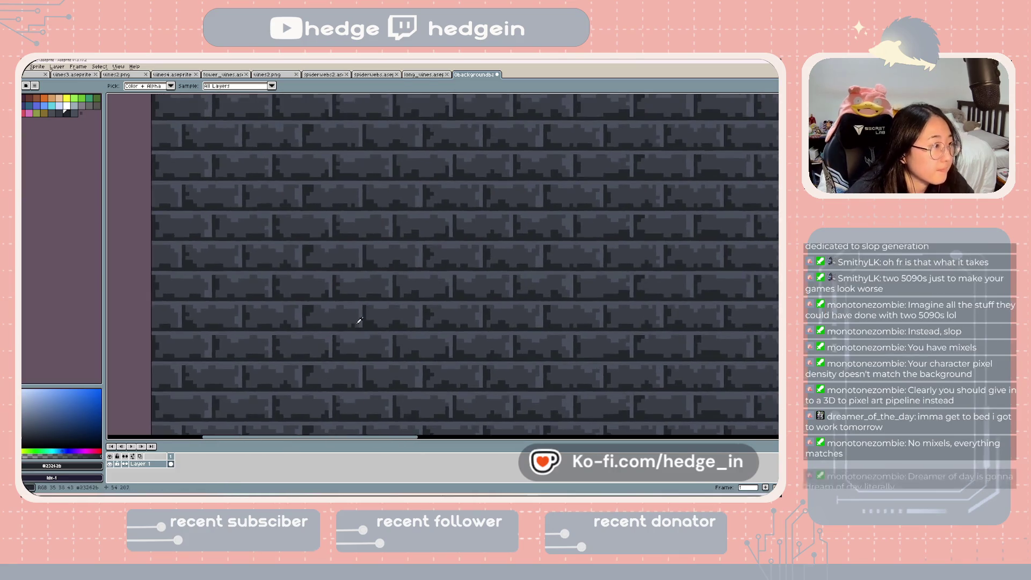
pyautogui.scroll(1, 335, 226)
pyautogui.scroll(5, 334, 260)
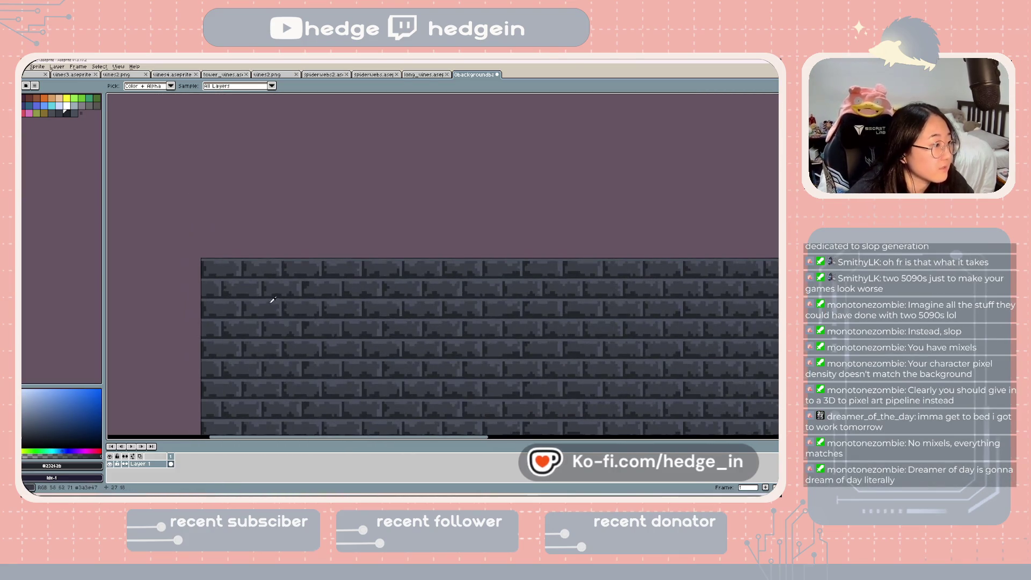
pyautogui.scroll(2, 249, 276)
pyautogui.click(205, 240)
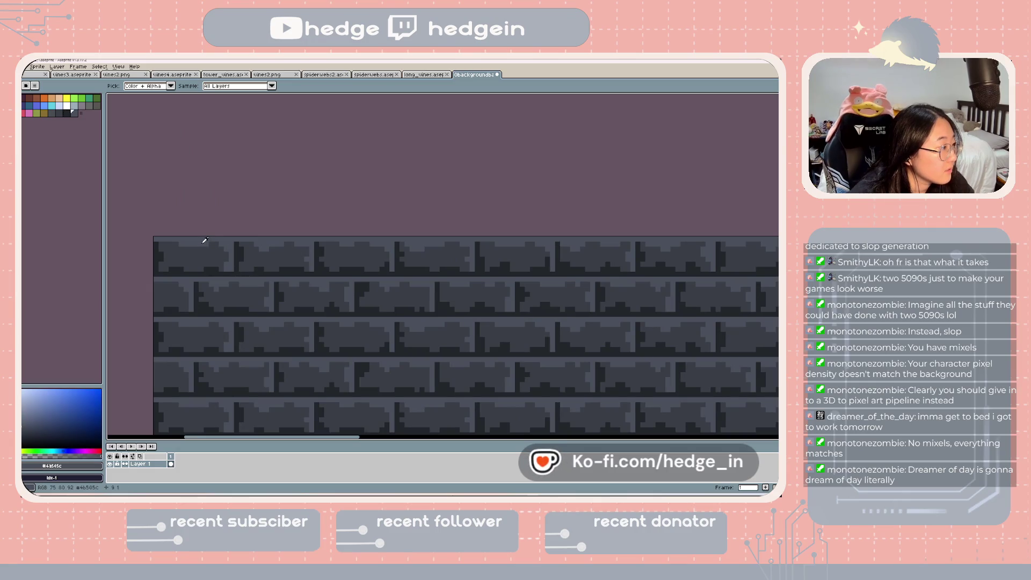
pyautogui.click(196, 272)
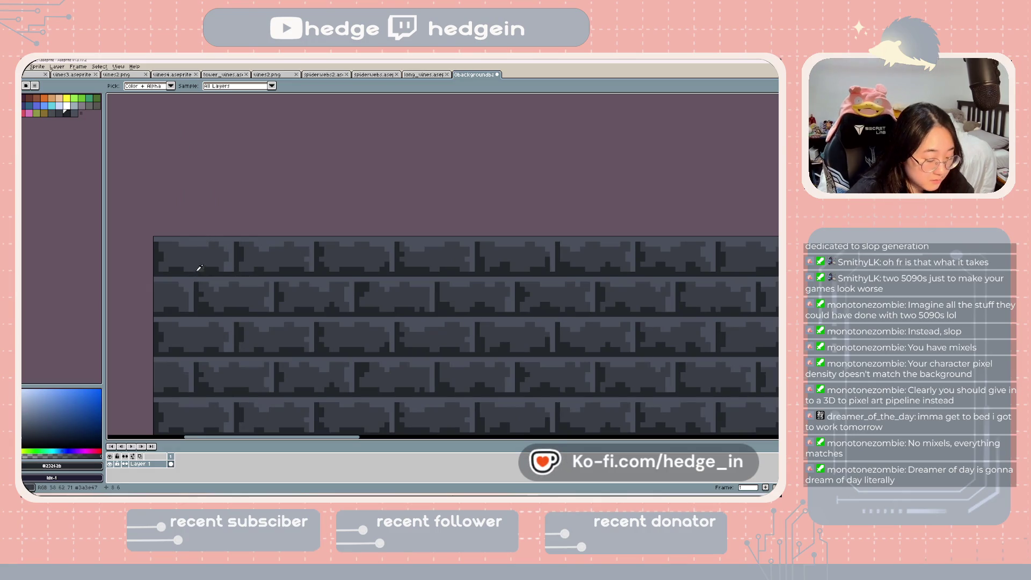
# - Draw a dark #23262b pencil line along the wall's top edge and look over the result
pyautogui.press('l')
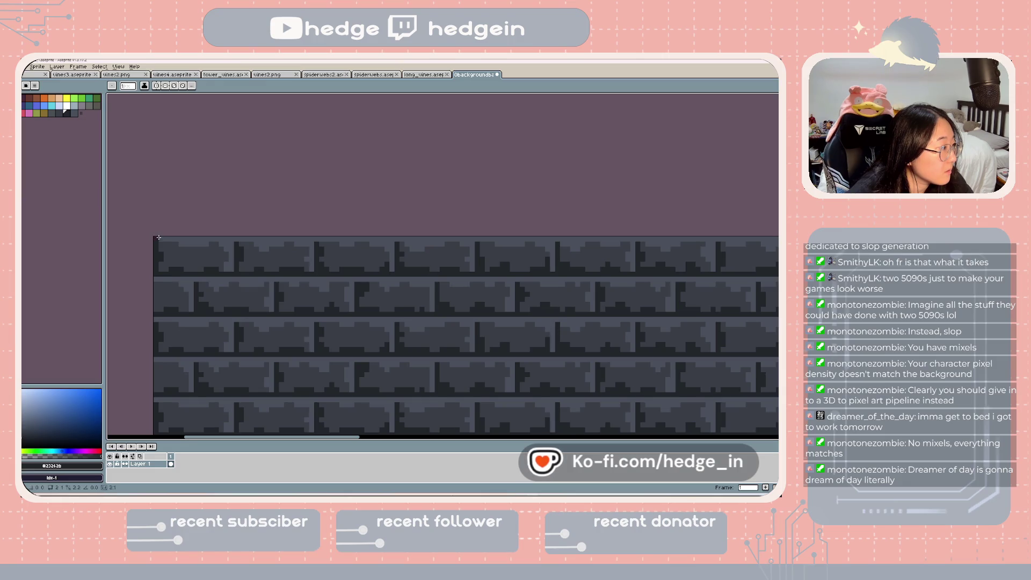
pyautogui.moveTo(193, 238)
pyautogui.mouseDown()
pyautogui.moveTo(636, 240)
pyautogui.moveTo(689, 250)
pyautogui.mouseUp()
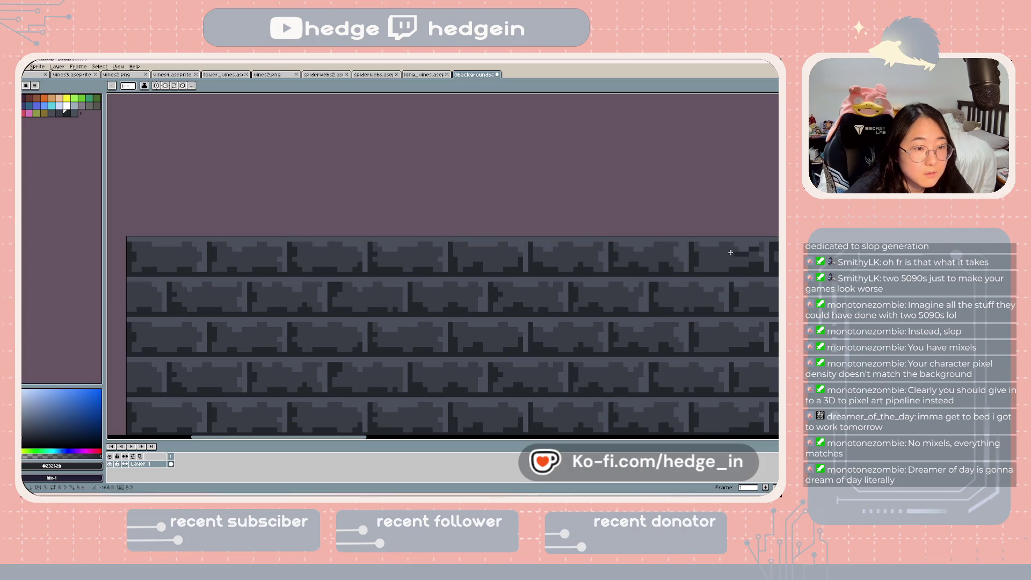
pyautogui.hscroll(-3, 726, 240)
pyautogui.scroll(-2, 487, 263)
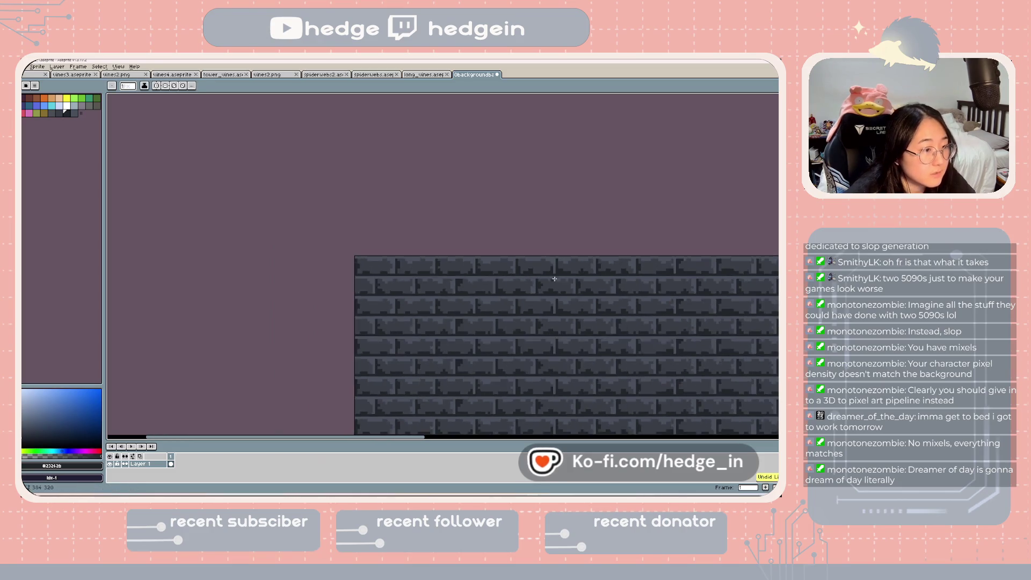
pyautogui.hscroll(3, 322, 279)
pyautogui.scroll(-2, 179, 294)
pyautogui.hscroll(-2, 244, 294)
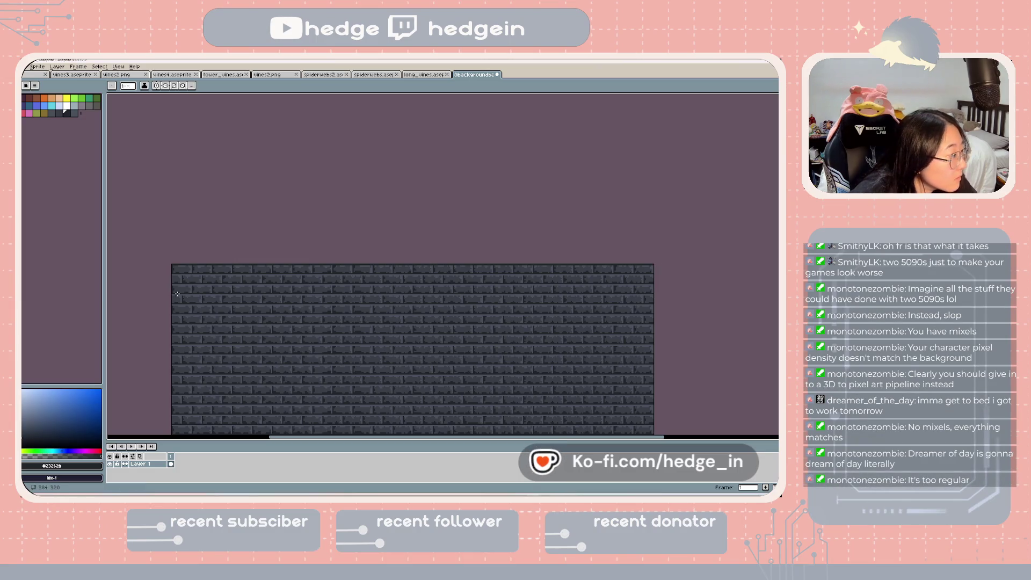
pyautogui.scroll(1, 175, 277)
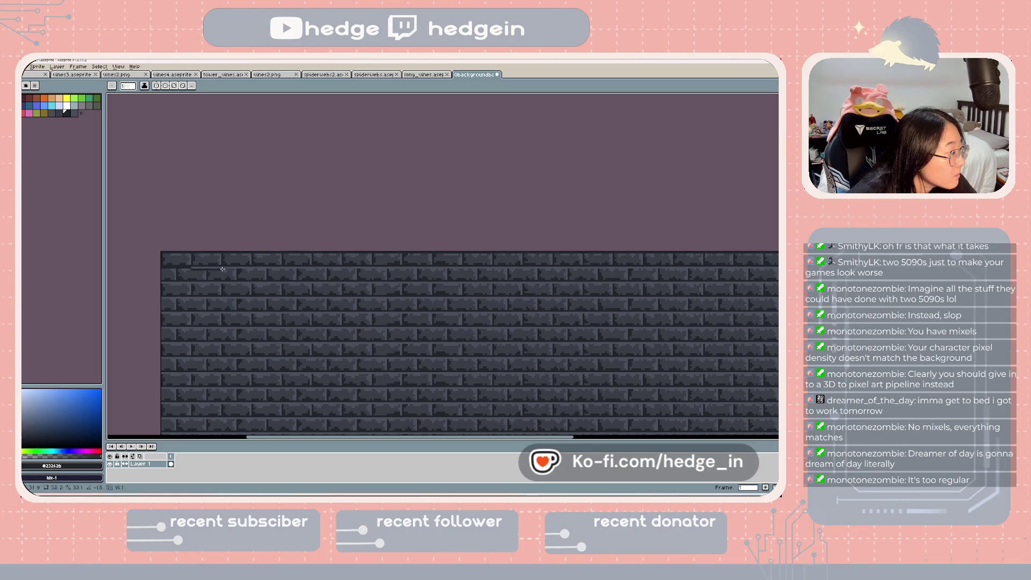
pyautogui.hscroll(2, 526, 264)
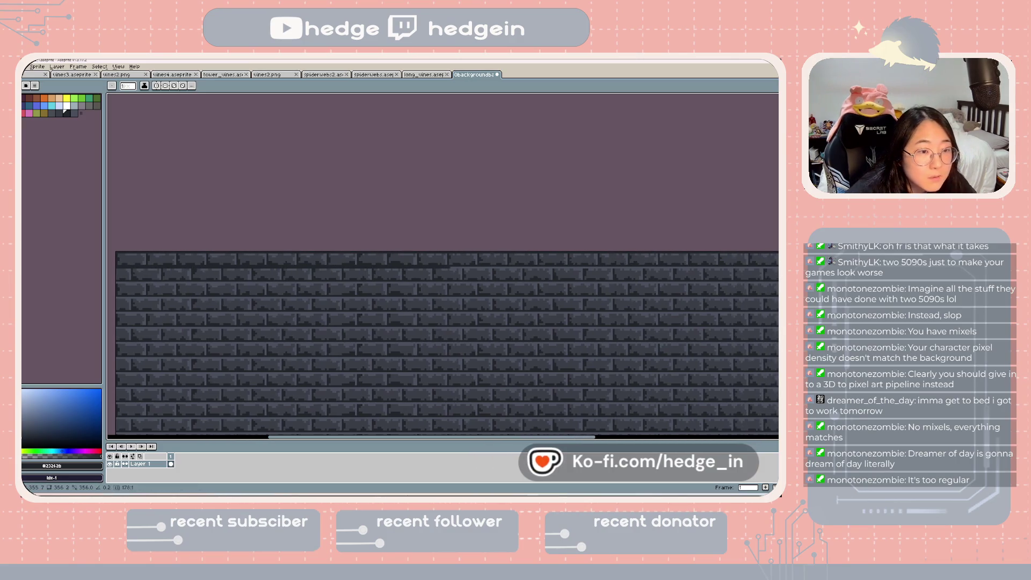
pyautogui.hscroll(2, 526, 266)
pyautogui.hscroll(1, 526, 266)
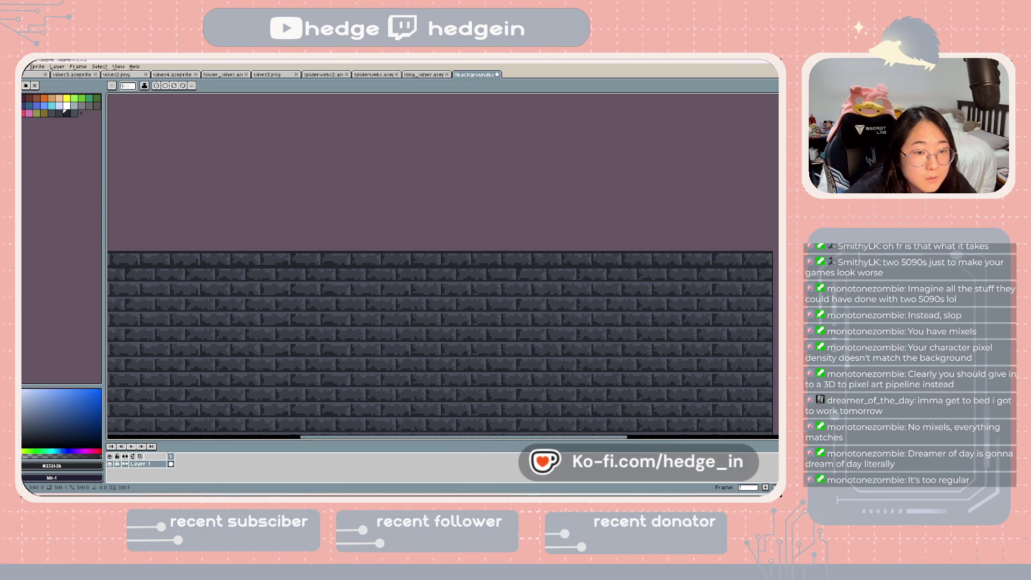
pyautogui.scroll(-1, 486, 339)
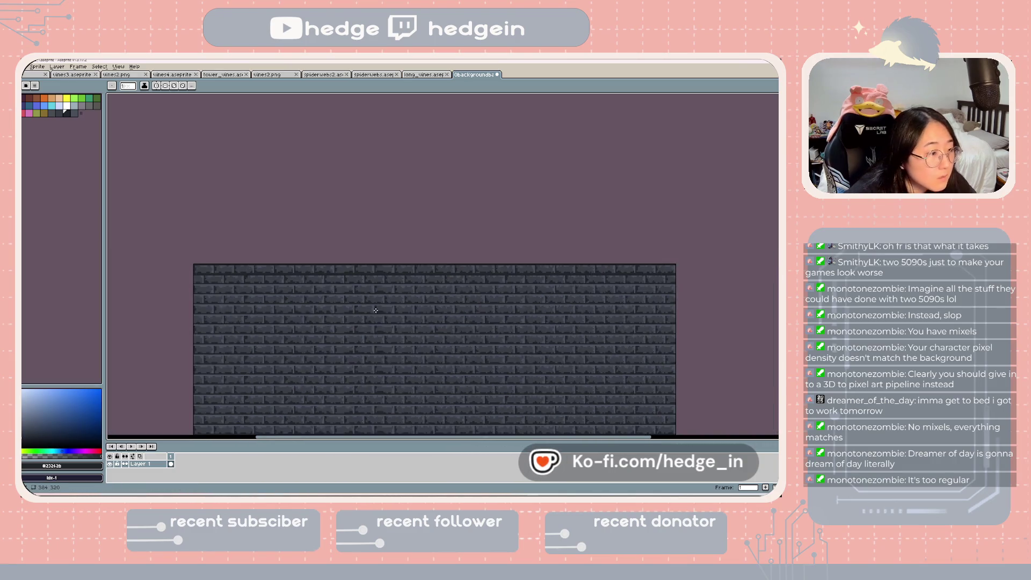
pyautogui.scroll(1, 284, 295)
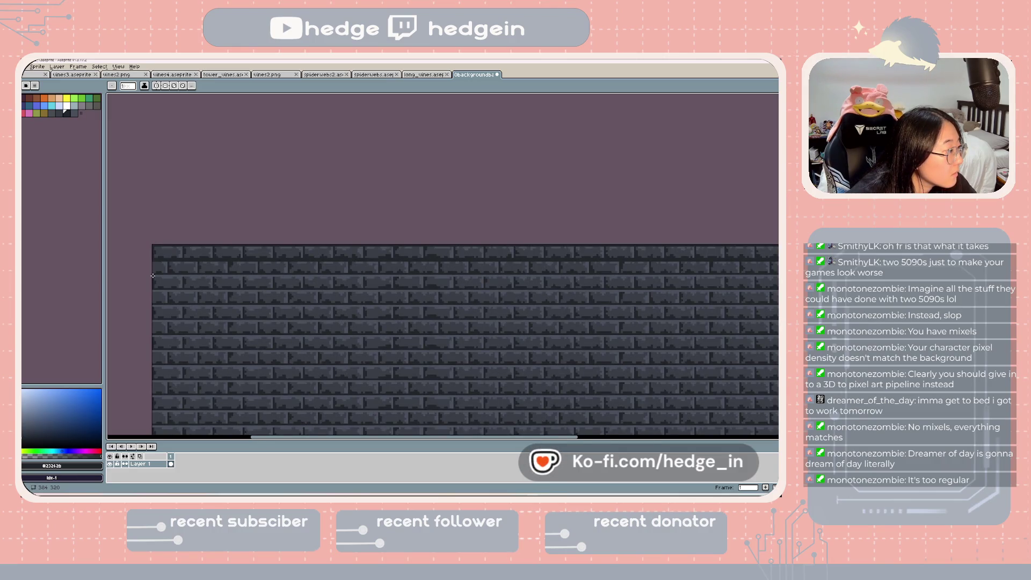
# - Select the full-width top brick row and try shifting it down the wall
pyautogui.press('m')
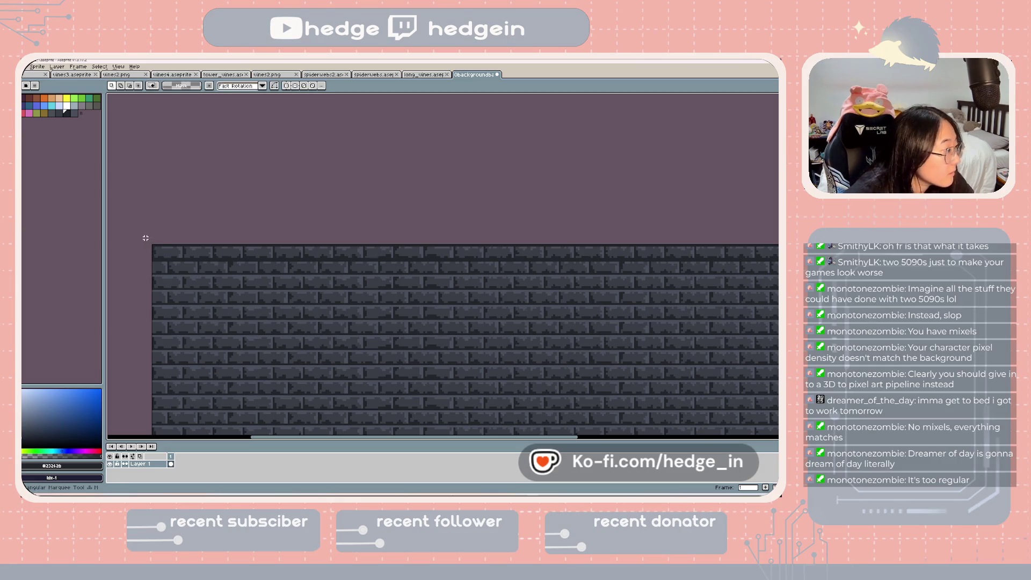
pyautogui.moveTo(232, 267); pyautogui.dragTo(778, 274)
pyautogui.hscroll(-5, 600, 283)
pyautogui.scroll(-2, 486, 221)
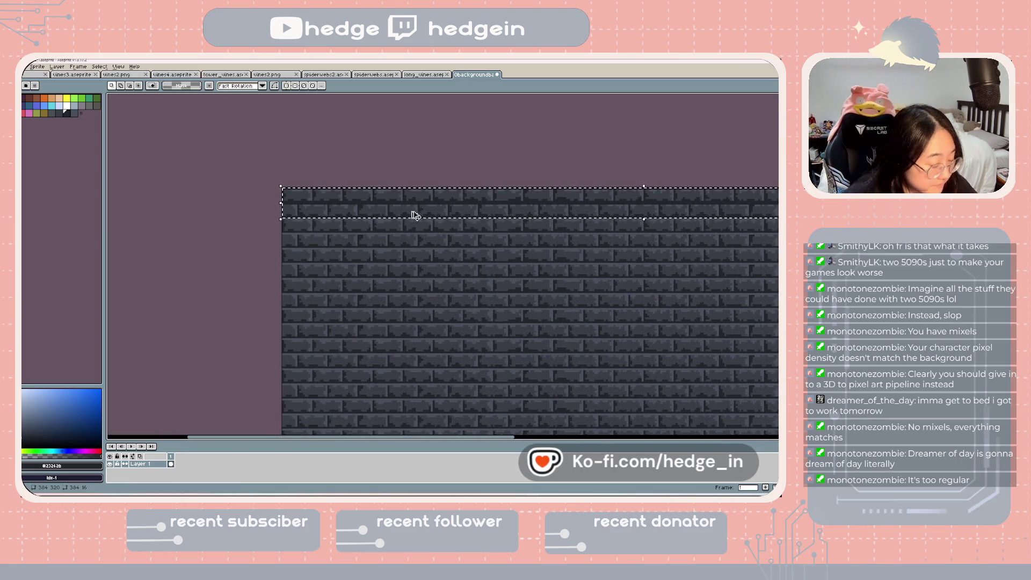
pyautogui.moveTo(342, 211); pyautogui.dragTo(342, 241)
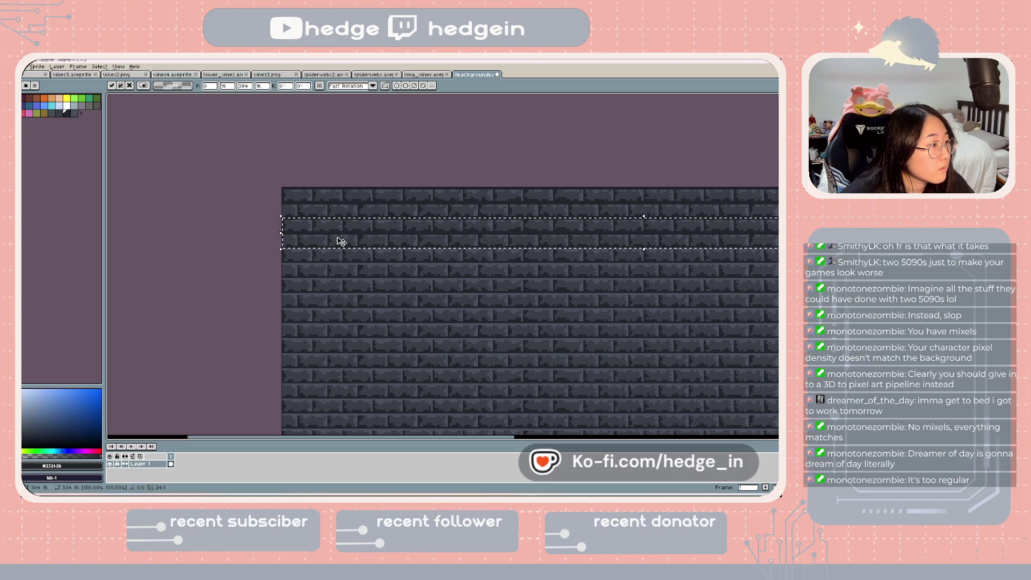
pyautogui.hotkey('ctrl', 'd')
pyautogui.hotkey('ctrl', 'shift', 'd')
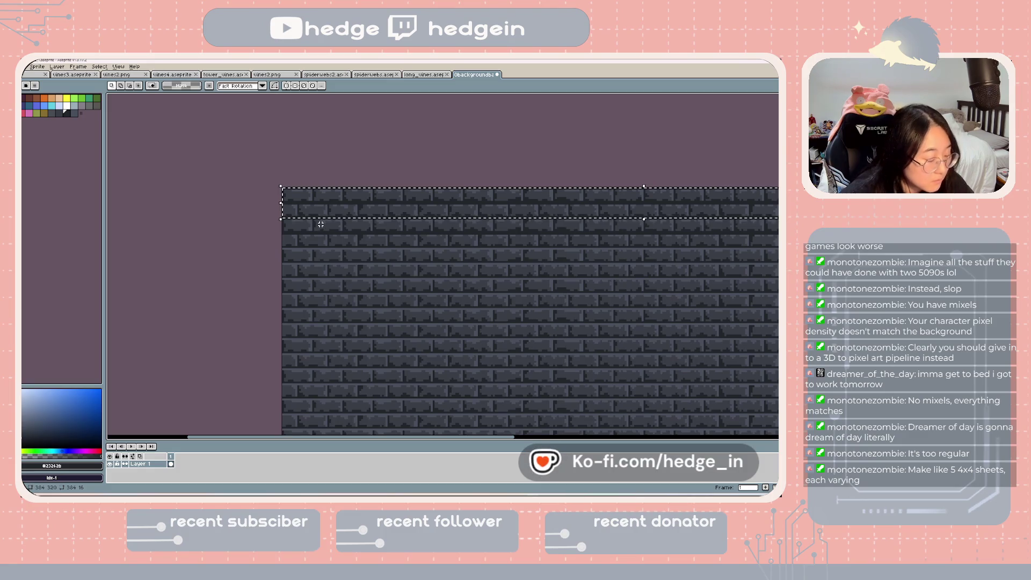
pyautogui.moveTo(329, 212); pyautogui.dragTo(329, 256)
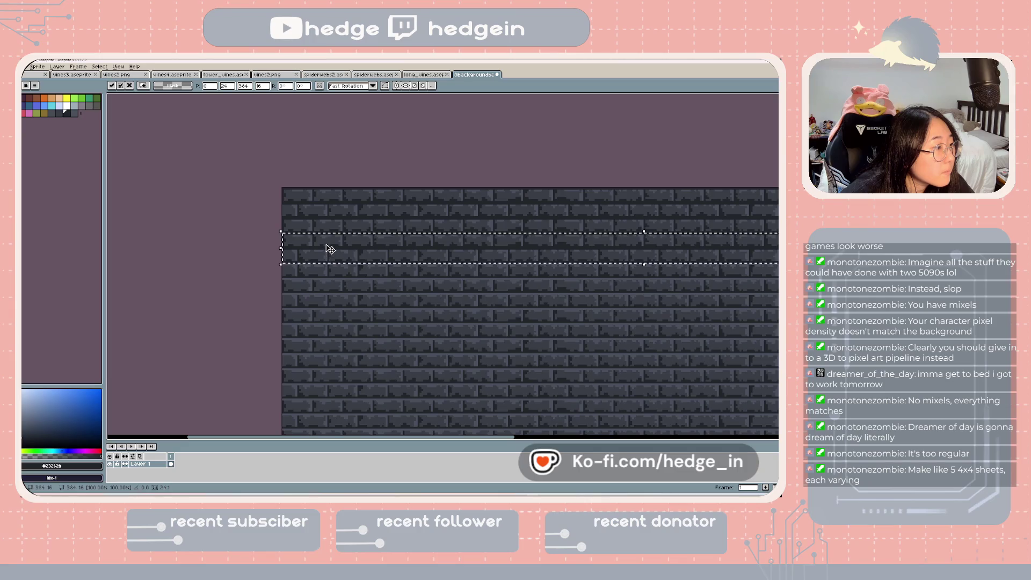
pyautogui.moveTo(340, 258); pyautogui.dragTo(339, 274)
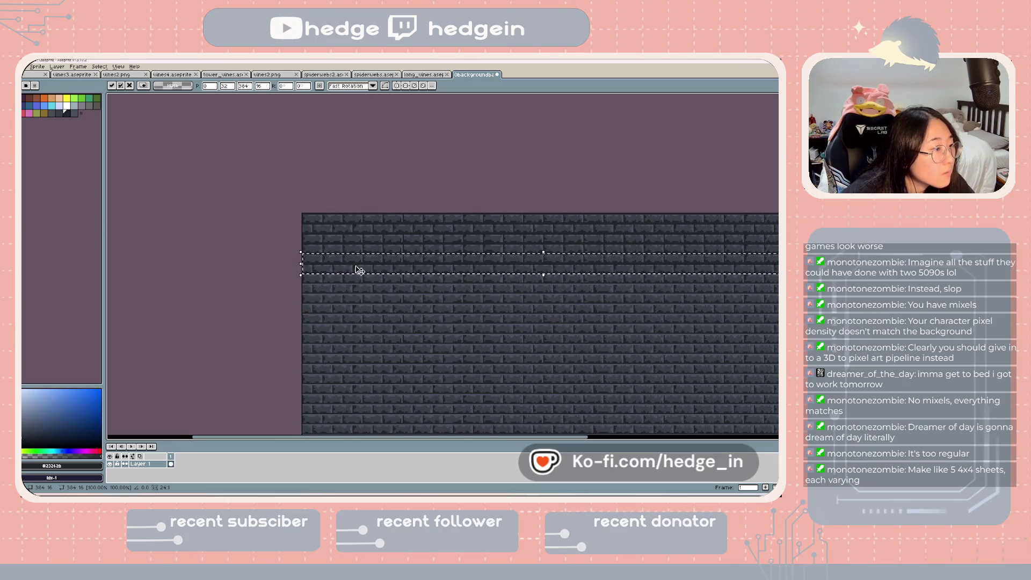
pyautogui.scroll(3, 358, 270)
pyautogui.scroll(-2, 326, 223)
pyautogui.scroll(2, 279, 260)
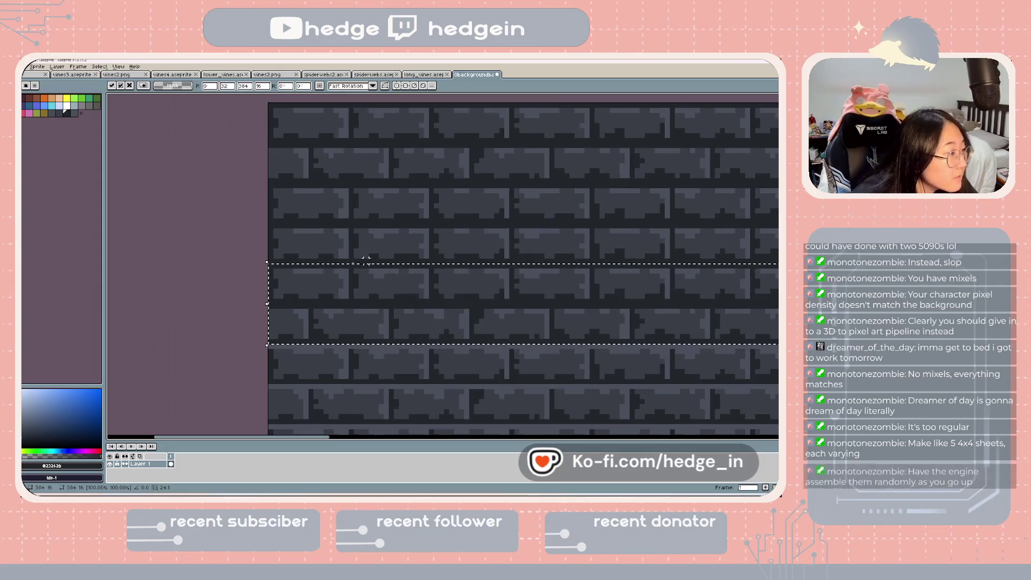
pyautogui.scroll(2, 317, 212)
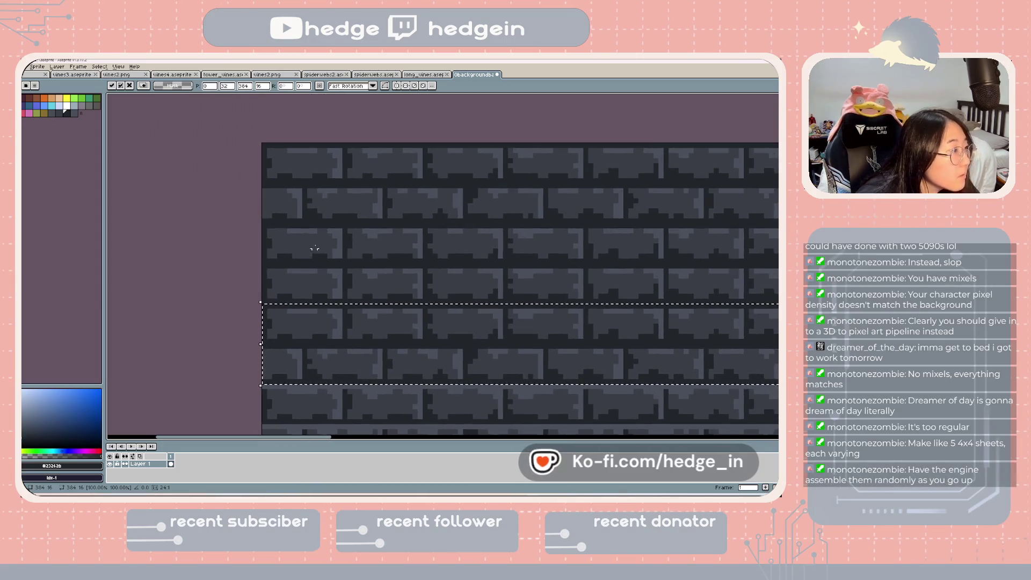
pyautogui.click(324, 241)
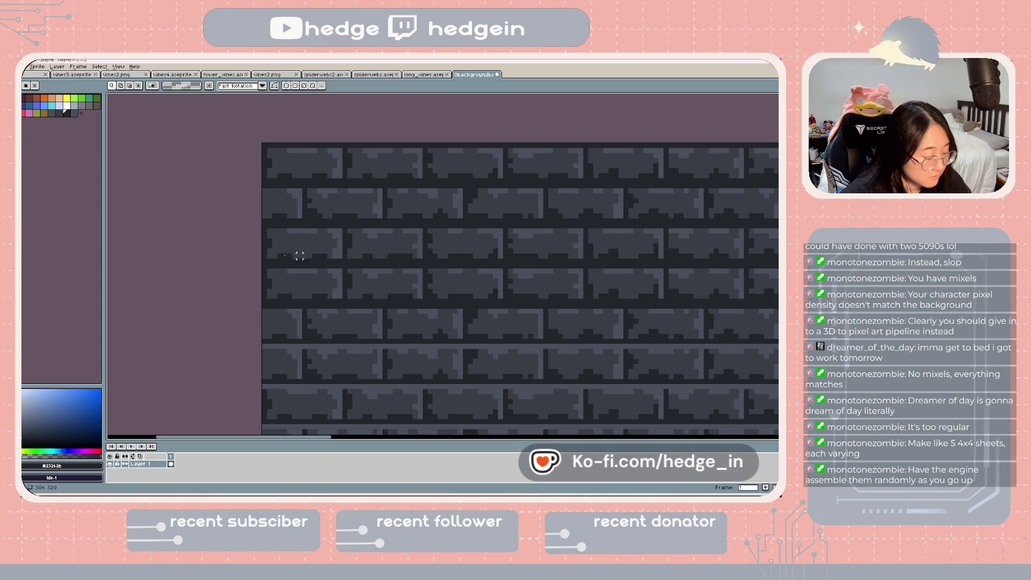
# - Undo the row move and select the top two brick rows across the sprite
pyautogui.hotkey('ctrl', 'z')
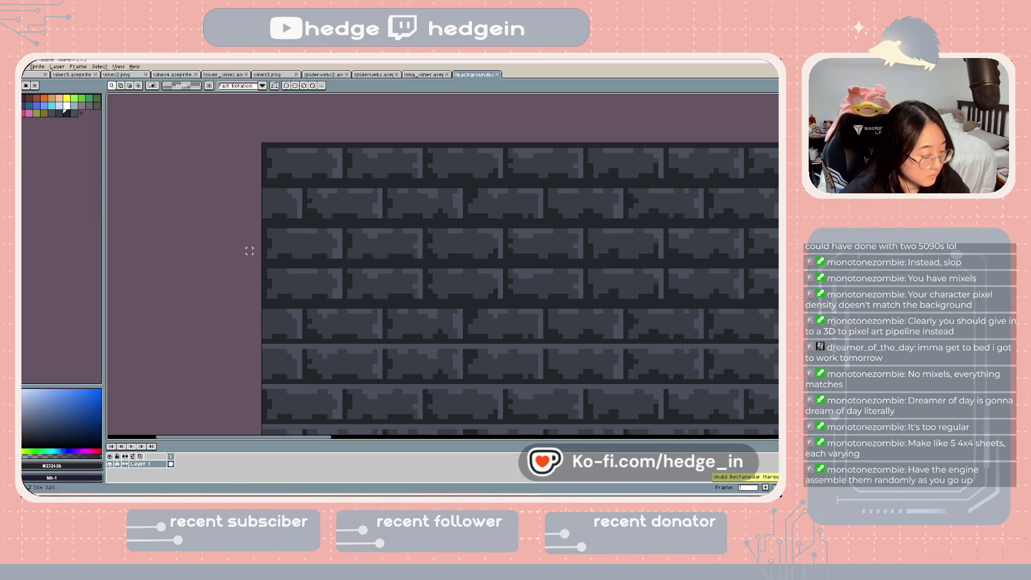
pyautogui.scroll(-3, 261, 261)
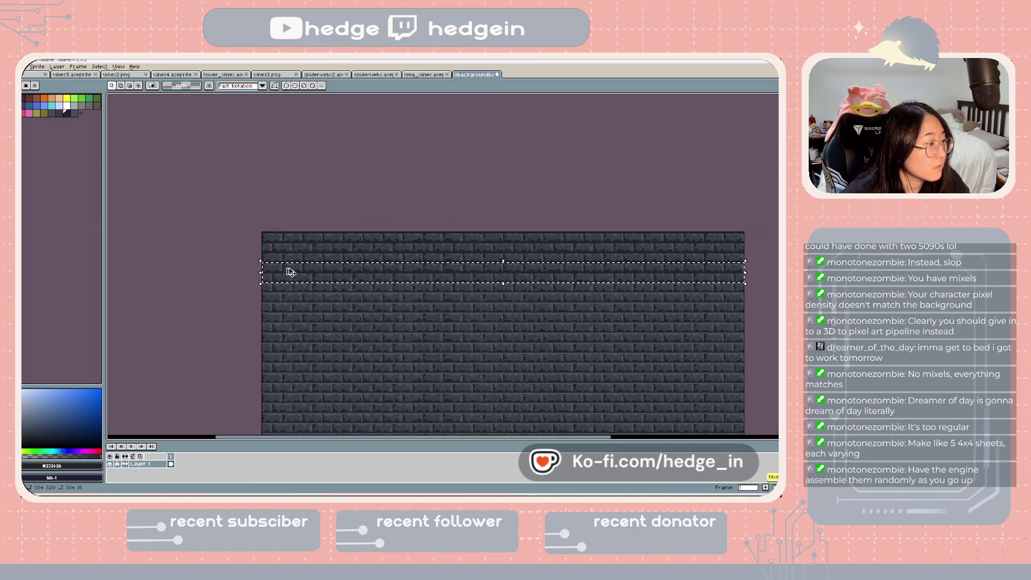
pyautogui.hotkey('ctrl', 'z')
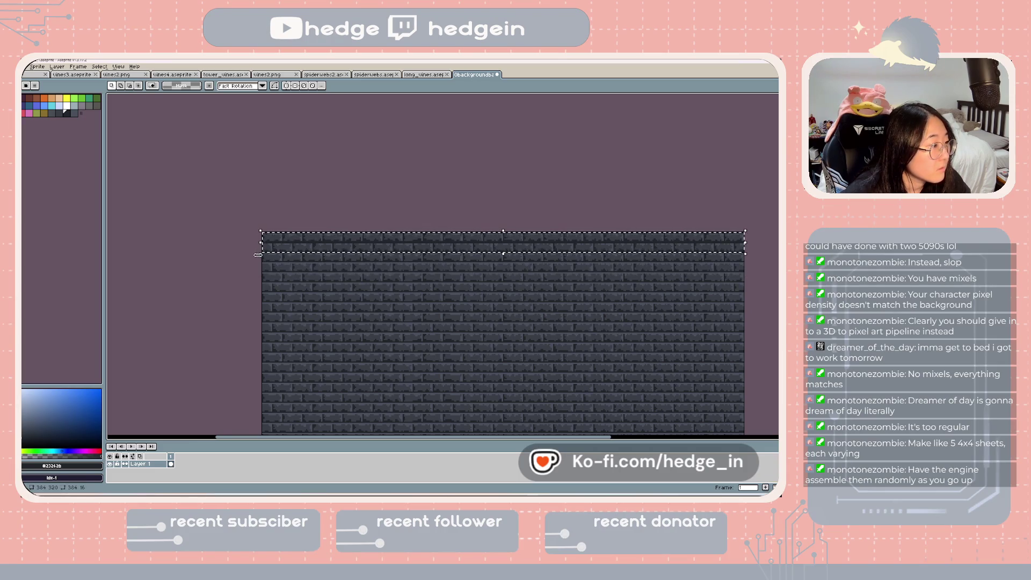
pyautogui.scroll(1, 257, 250)
pyautogui.scroll(1, 242, 246)
pyautogui.moveTo(250, 197); pyautogui.dragTo(304, 228)
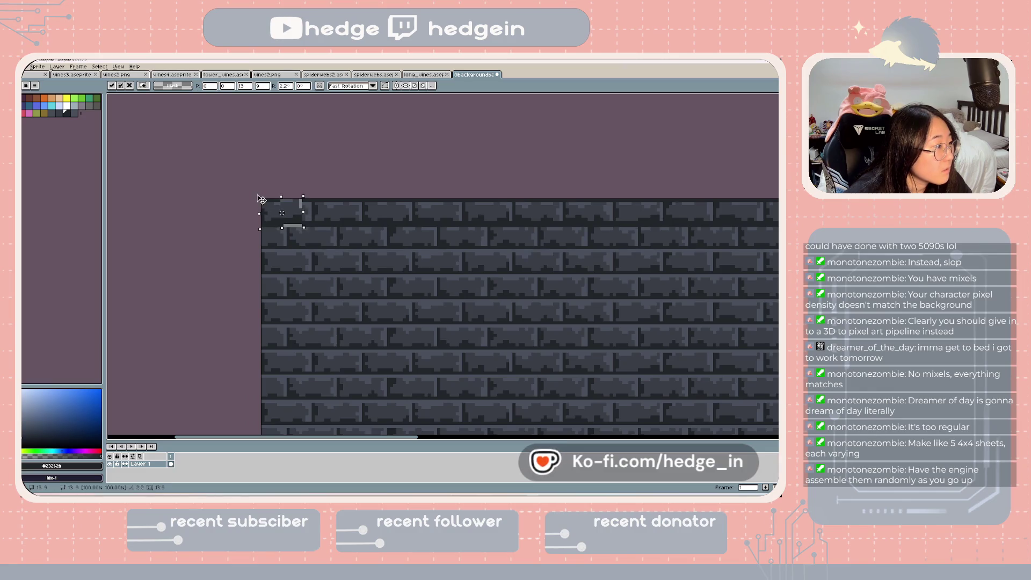
pyautogui.click(280, 188)
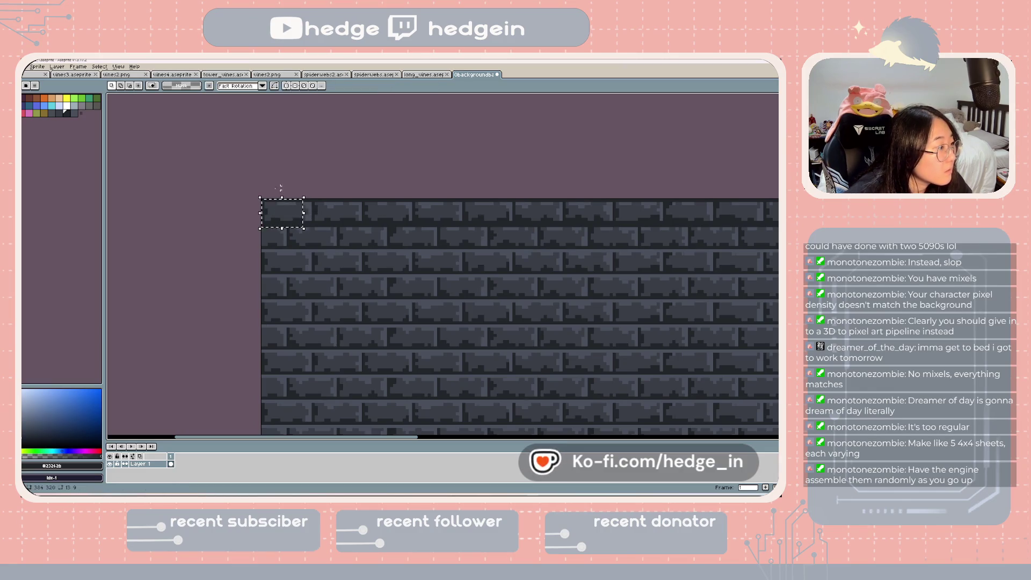
pyautogui.moveTo(261, 199); pyautogui.dragTo(285, 216)
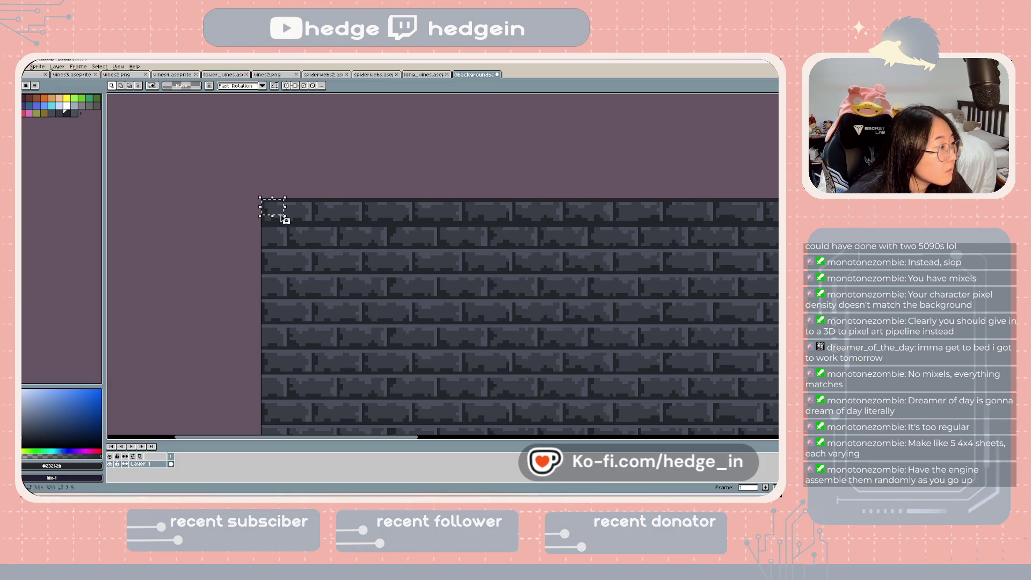
pyautogui.hotkey('ctrl', 'd')
pyautogui.scroll(2, 284, 207)
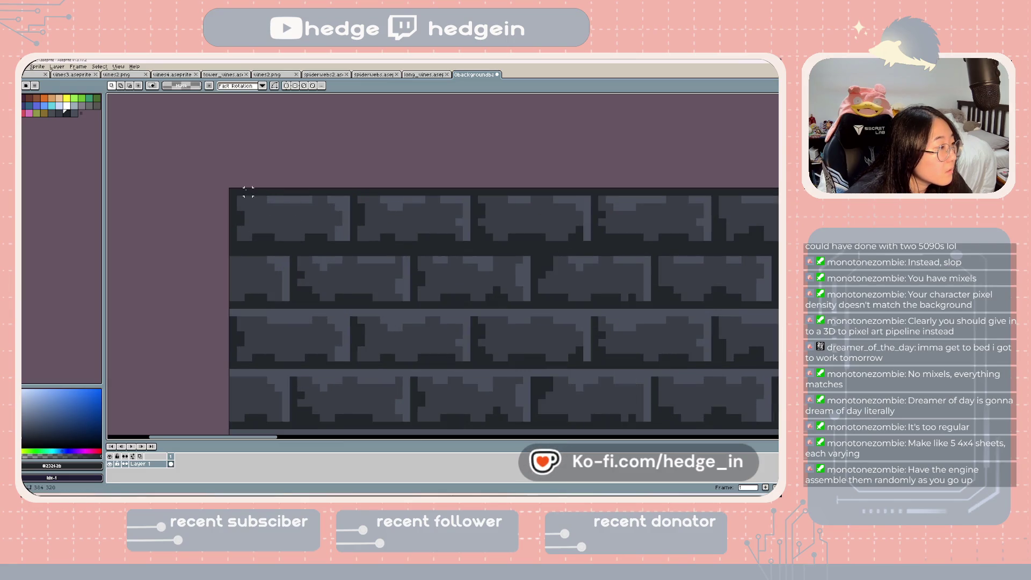
pyautogui.moveTo(232, 191)
pyautogui.mouseDown()
pyautogui.moveTo(428, 256)
pyautogui.moveTo(642, 253)
pyautogui.moveTo(626, 295)
pyautogui.moveTo(636, 304)
pyautogui.moveTo(781, 306)
pyautogui.moveTo(715, 259)
pyautogui.moveTo(691, 257)
pyautogui.mouseUp()
# - Extend the two-row band to the left edge, move it down and drop it
pyautogui.scroll(-2, 636, 301)
pyautogui.scroll(-1, 732, 250)
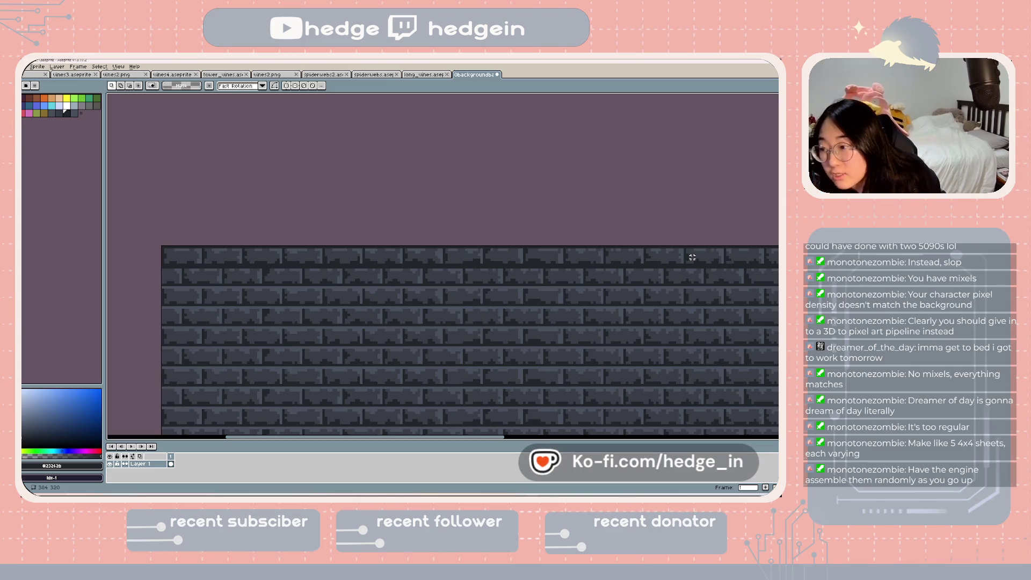
pyautogui.scroll(-3, 690, 261)
pyautogui.scroll(3, 680, 272)
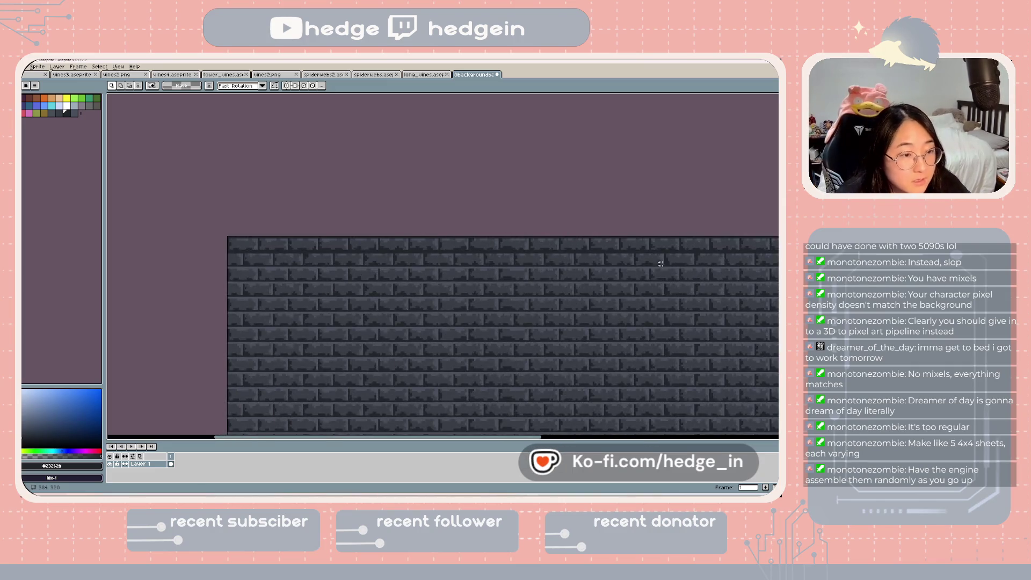
pyautogui.moveTo(698, 251); pyautogui.dragTo(468, 278)
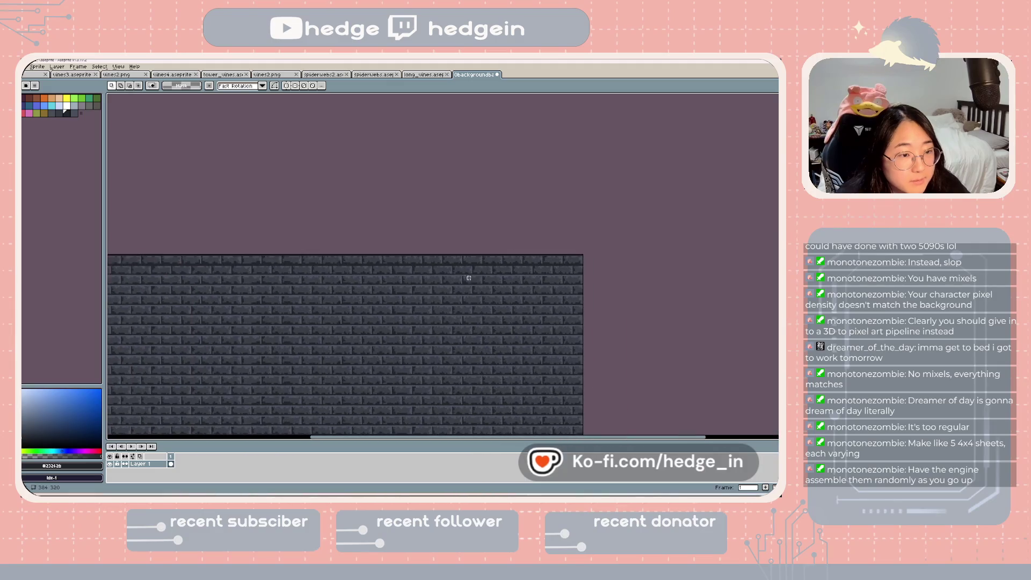
pyautogui.scroll(-1, 584, 264)
pyautogui.scroll(3, 587, 267)
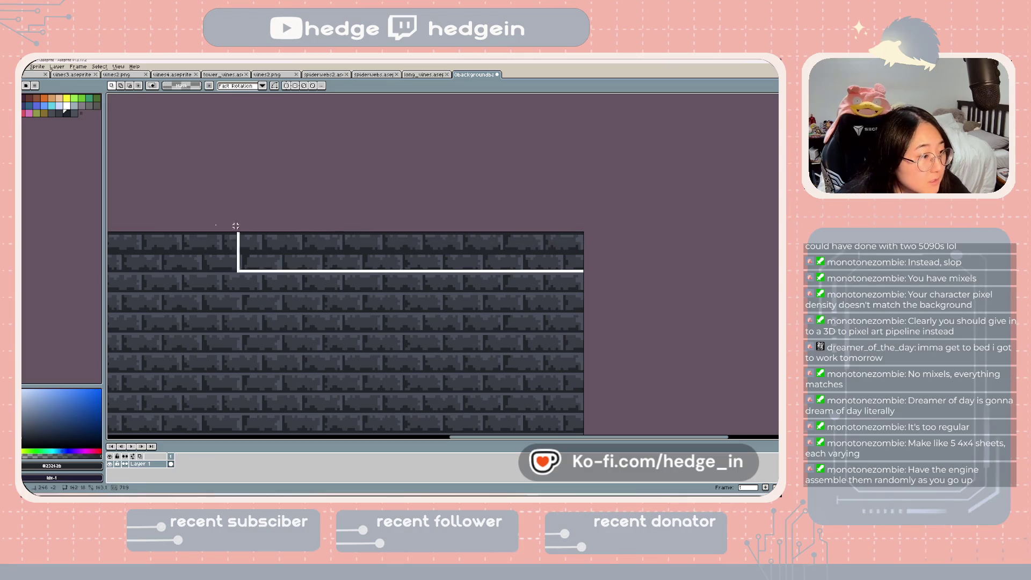
pyautogui.moveTo(236, 225)
pyautogui.mouseDown()
pyautogui.moveTo(109, 228)
pyautogui.moveTo(110, 218)
pyautogui.moveTo(139, 223)
pyautogui.mouseUp()
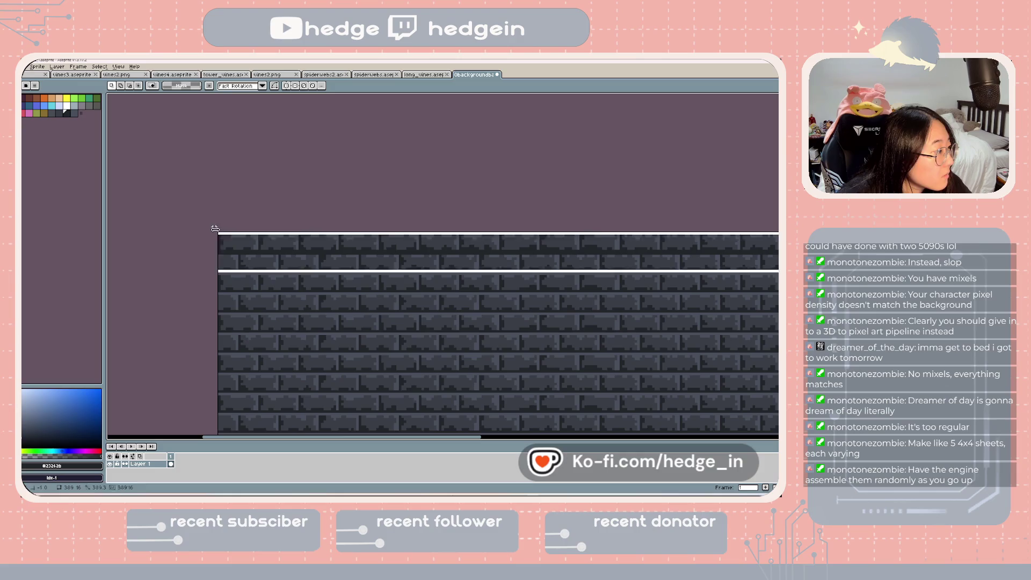
pyautogui.moveTo(215, 228); pyautogui.dragTo(225, 236)
pyautogui.click(275, 252)
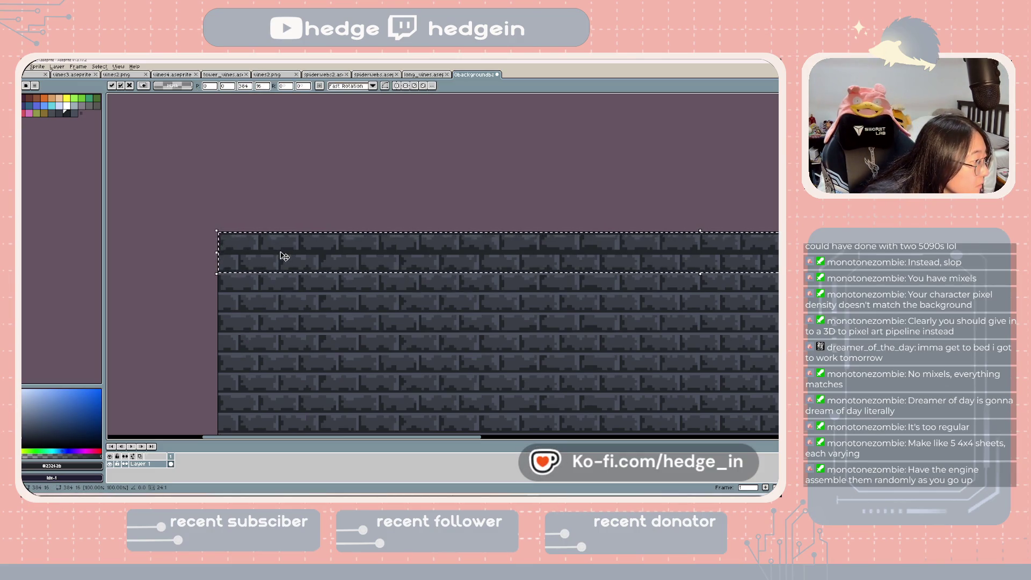
pyautogui.moveTo(284, 256); pyautogui.dragTo(283, 295)
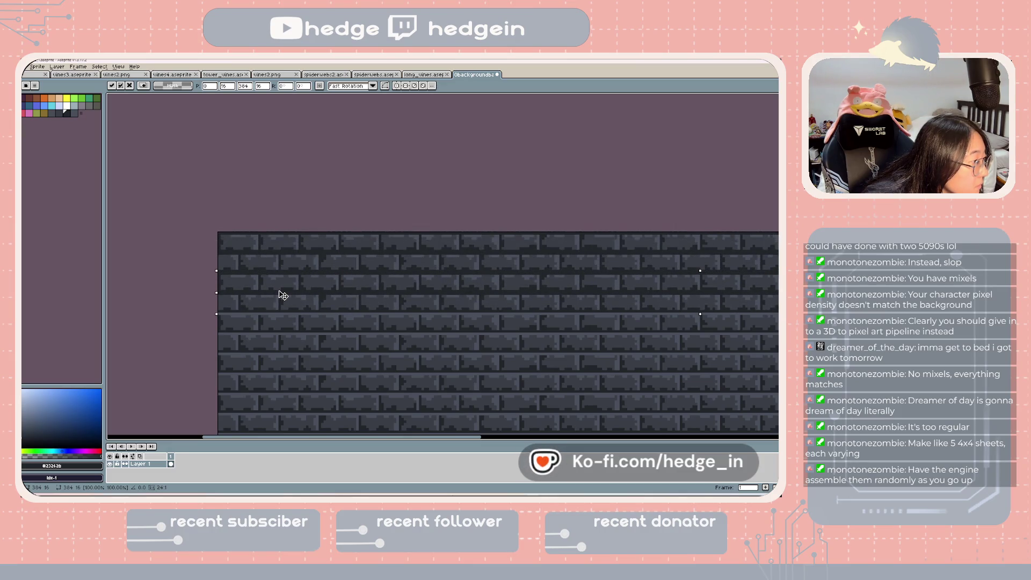
pyautogui.moveTo(283, 295)
pyautogui.mouseDown()
pyautogui.moveTo(279, 358)
pyautogui.moveTo(287, 304)
pyautogui.moveTo(285, 339)
pyautogui.mouseUp()
pyautogui.press('Return')
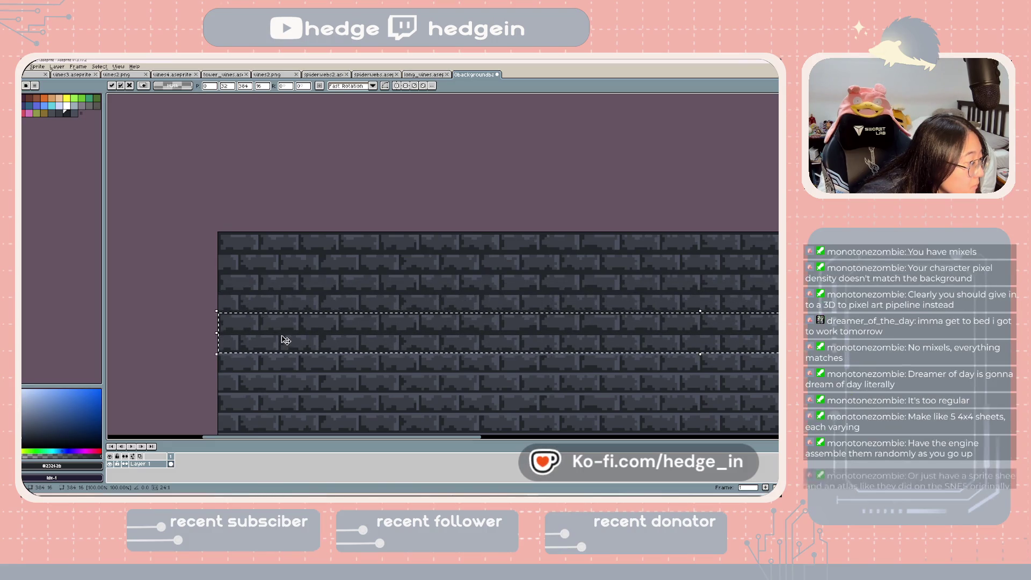
# - Move the brick band down about one row and set it in place
pyautogui.moveTo(285, 343); pyautogui.dragTo(285, 380)
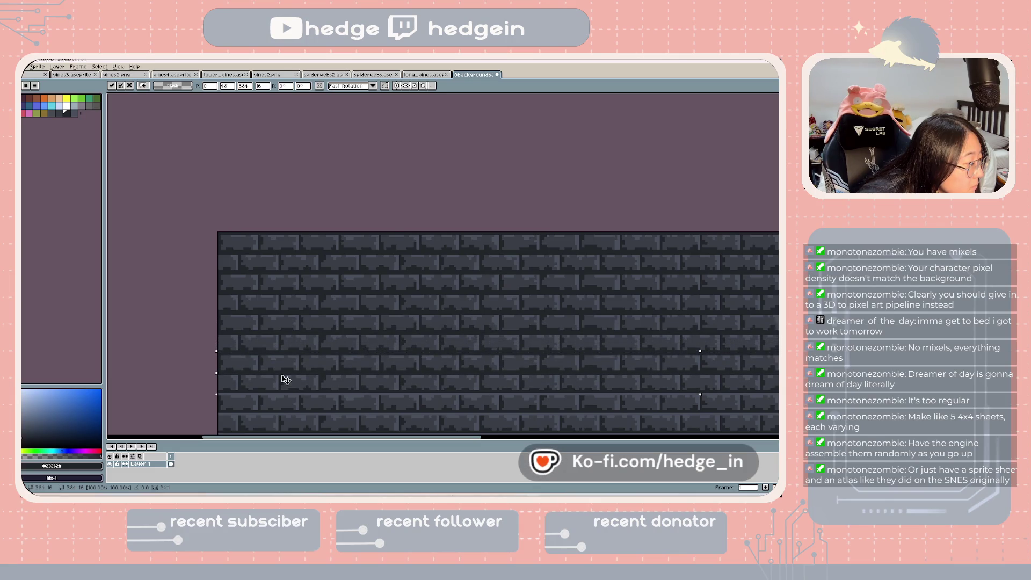
pyautogui.scroll(-4, 261, 253)
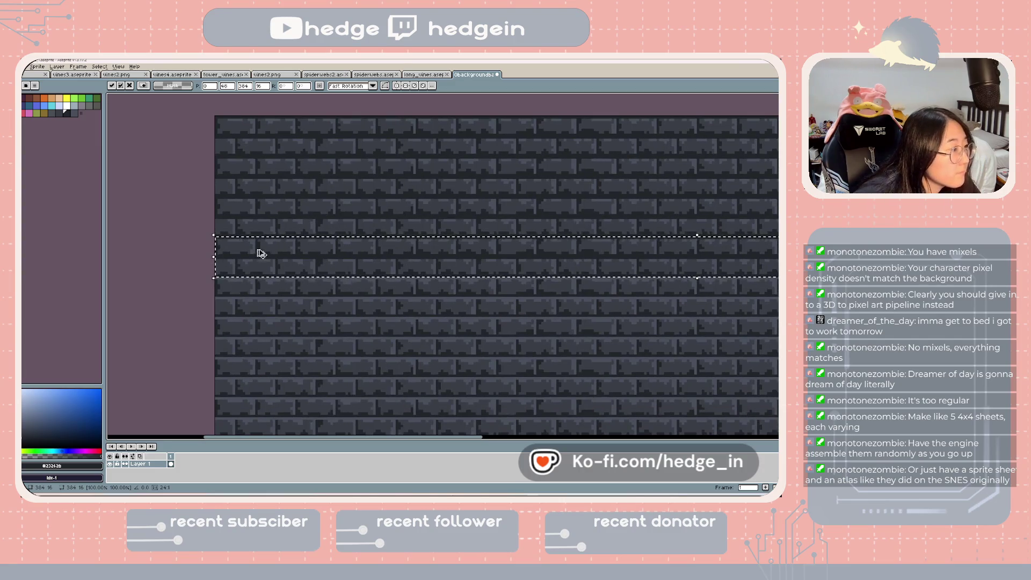
pyautogui.moveTo(279, 259)
pyautogui.mouseDown()
pyautogui.moveTo(283, 296)
pyautogui.moveTo(283, 263)
pyautogui.mouseUp()
pyautogui.hotkey('ctrl', 'd')
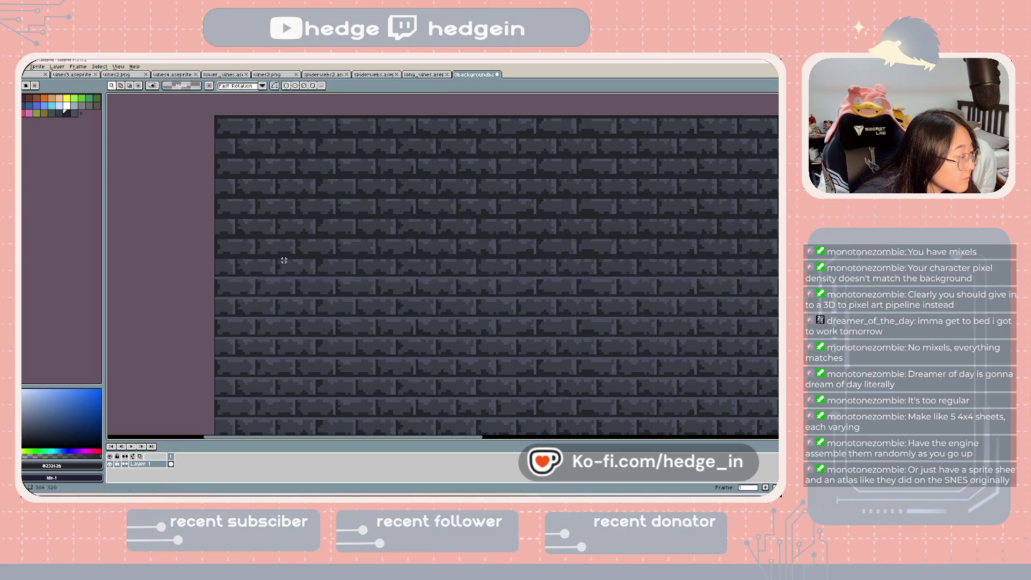
pyautogui.hotkey('ctrl', 'z')
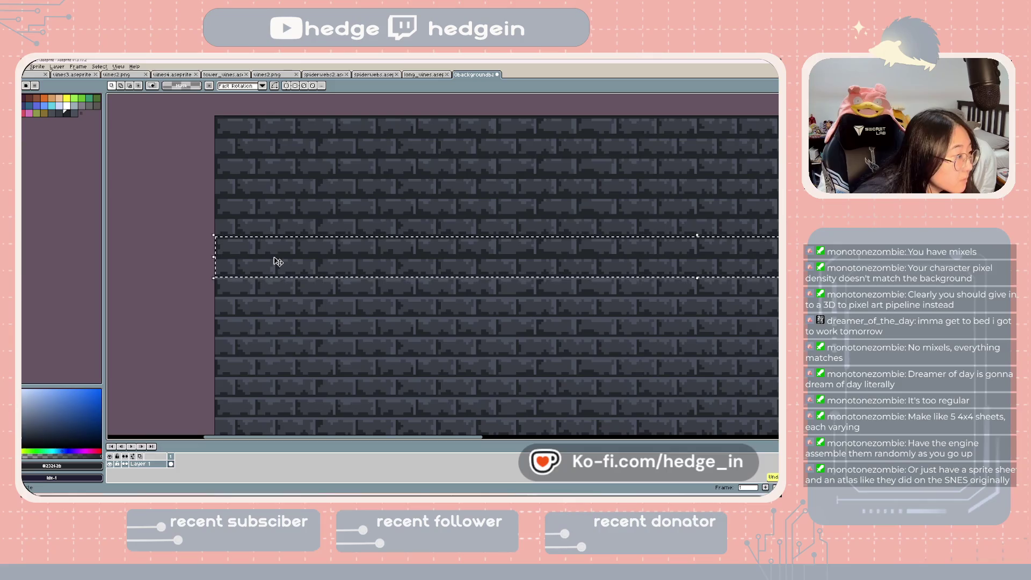
pyautogui.click(280, 259)
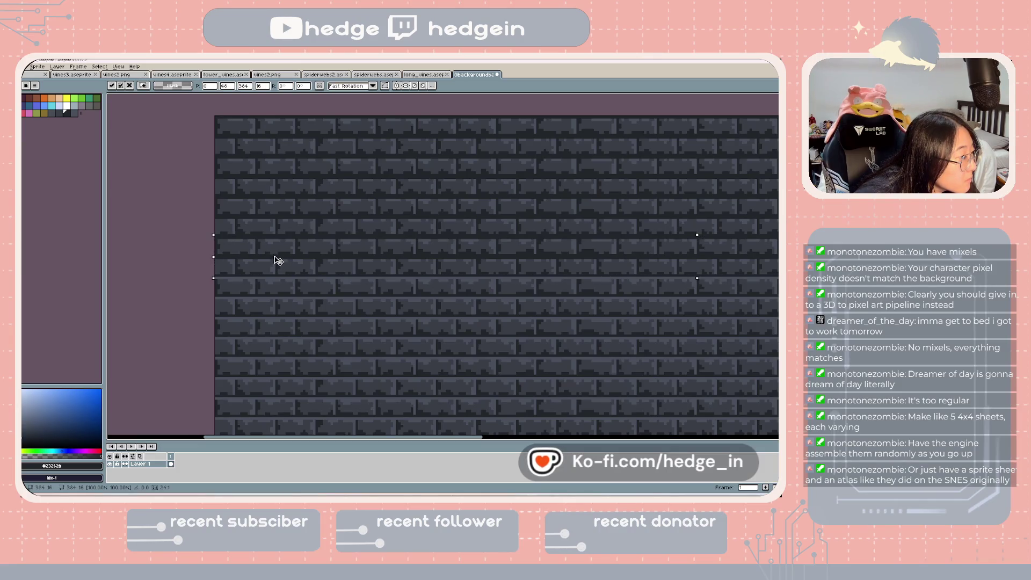
pyautogui.moveTo(277, 279); pyautogui.dragTo(285, 336)
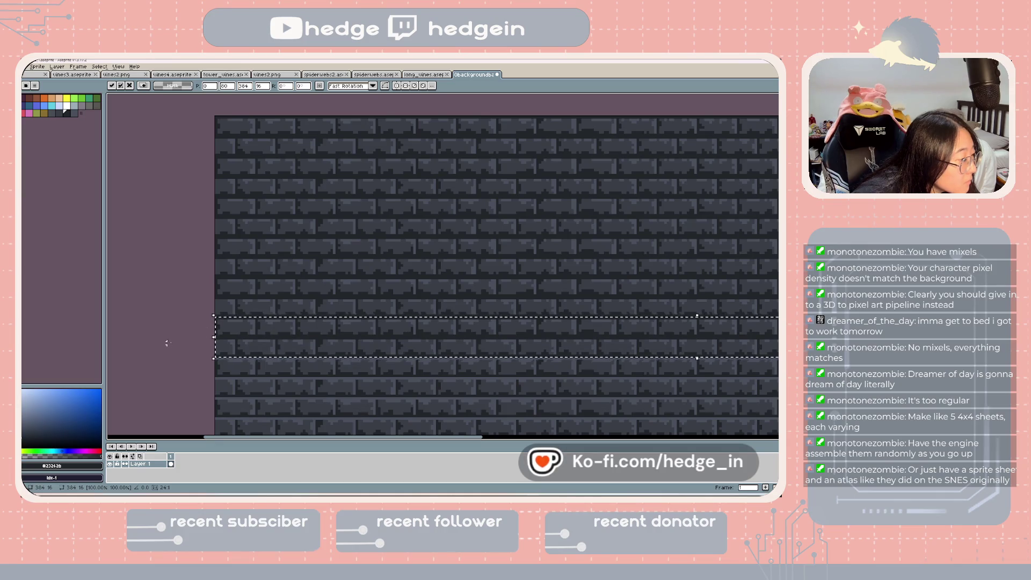
pyautogui.click(167, 322)
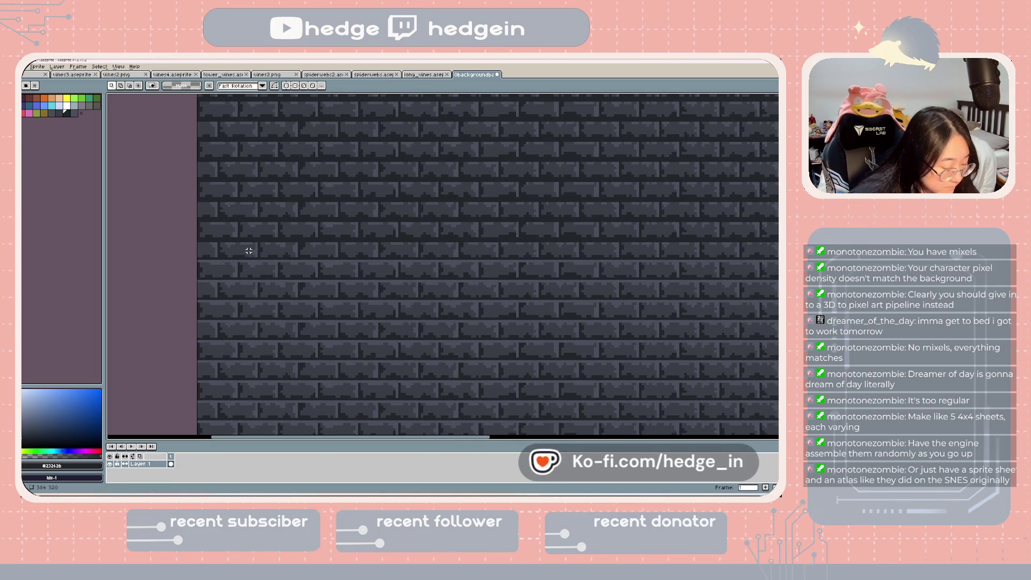
# - Restore the band selection, slide it lower, and nudge it down one pixel
pyautogui.hotkey('ctrl', 'z')
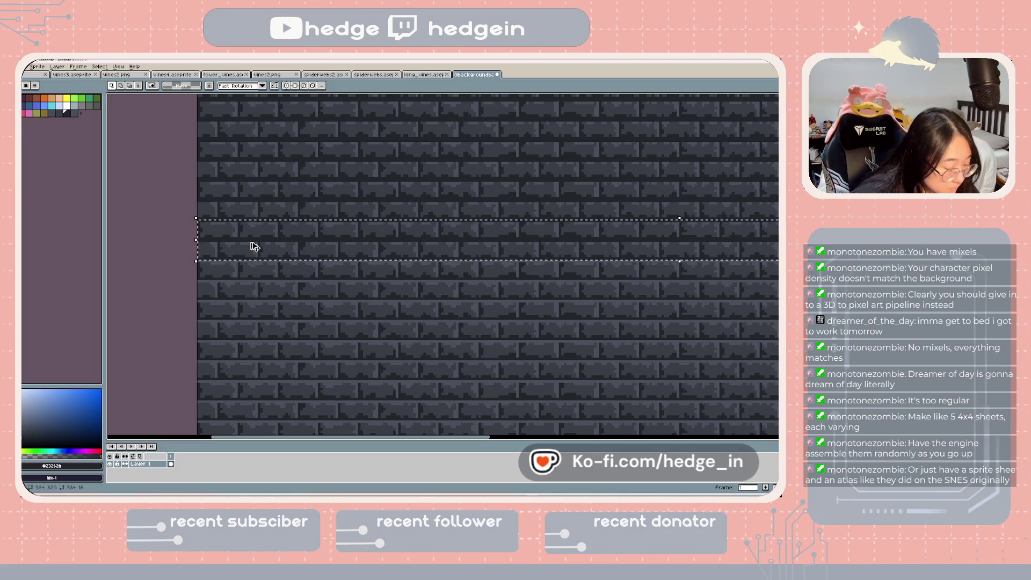
pyautogui.moveTo(254, 246); pyautogui.dragTo(256, 258)
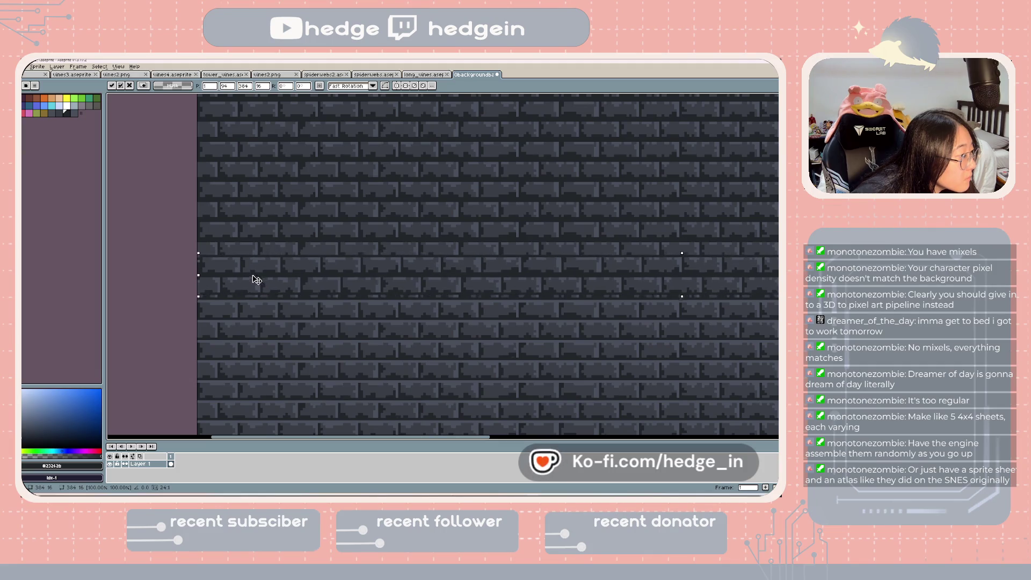
pyautogui.moveTo(261, 284)
pyautogui.mouseDown()
pyautogui.moveTo(261, 324)
pyautogui.moveTo(278, 244)
pyautogui.moveTo(279, 286)
pyautogui.mouseUp()
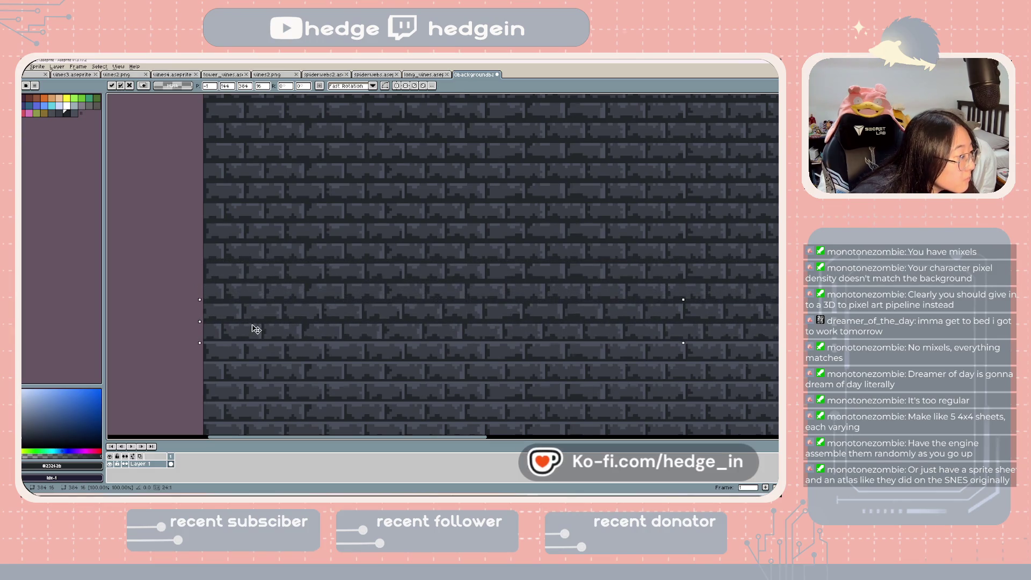
pyautogui.moveTo(256, 329)
pyautogui.mouseDown()
pyautogui.moveTo(248, 359)
pyautogui.moveTo(266, 335)
pyautogui.moveTo(269, 242)
pyautogui.moveTo(279, 282)
pyautogui.mouseUp()
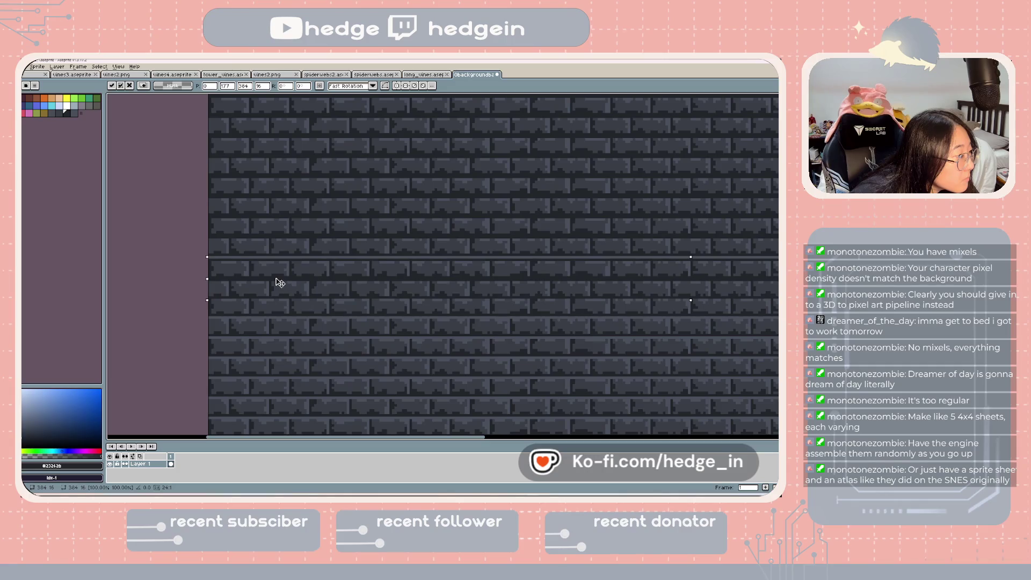
pyautogui.press('Down')
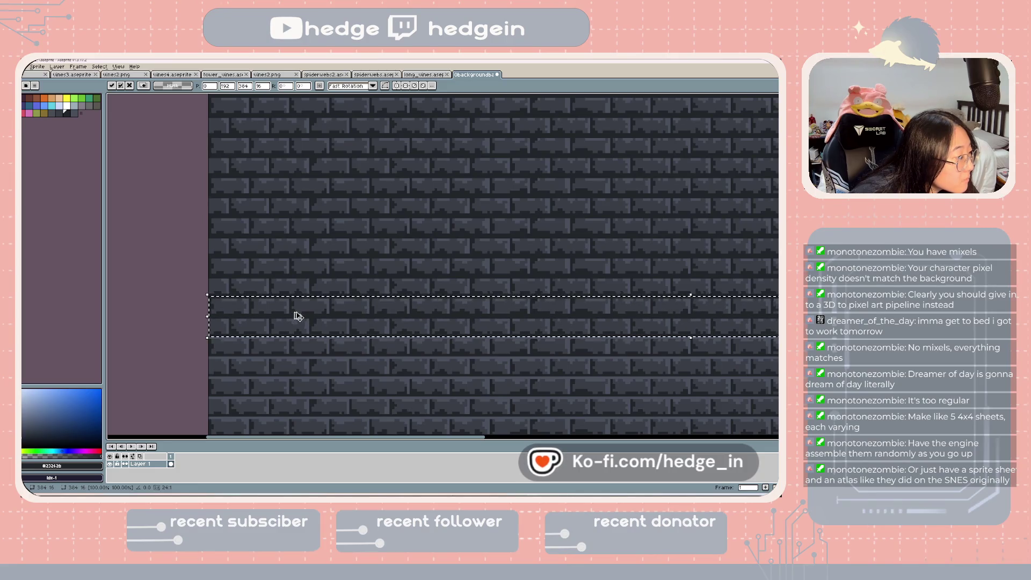
# - Move the floating brick band down near the bottom of the wall and commit it
pyautogui.moveTo(299, 320); pyautogui.dragTo(298, 355)
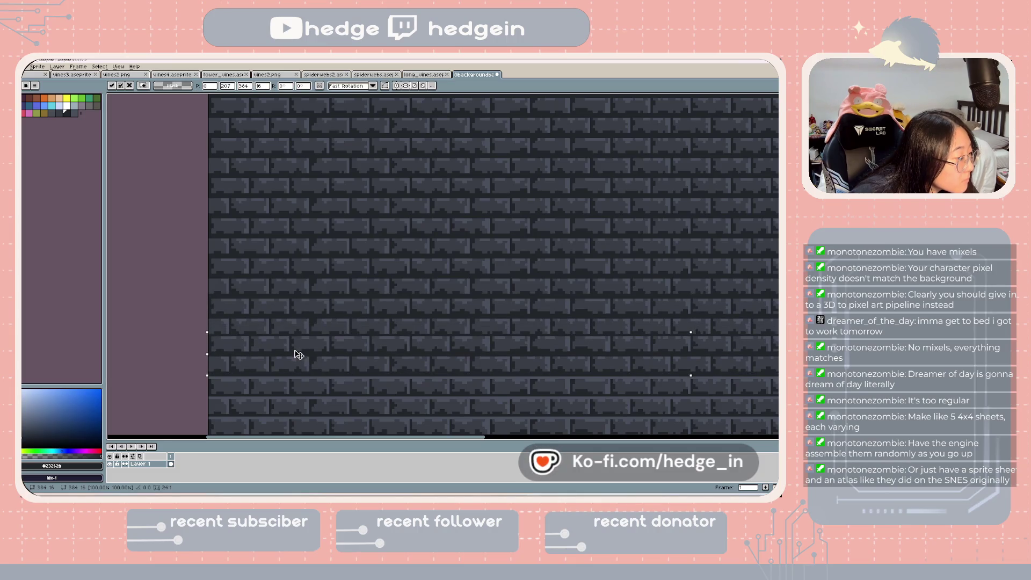
pyautogui.scroll(-3, 290, 290)
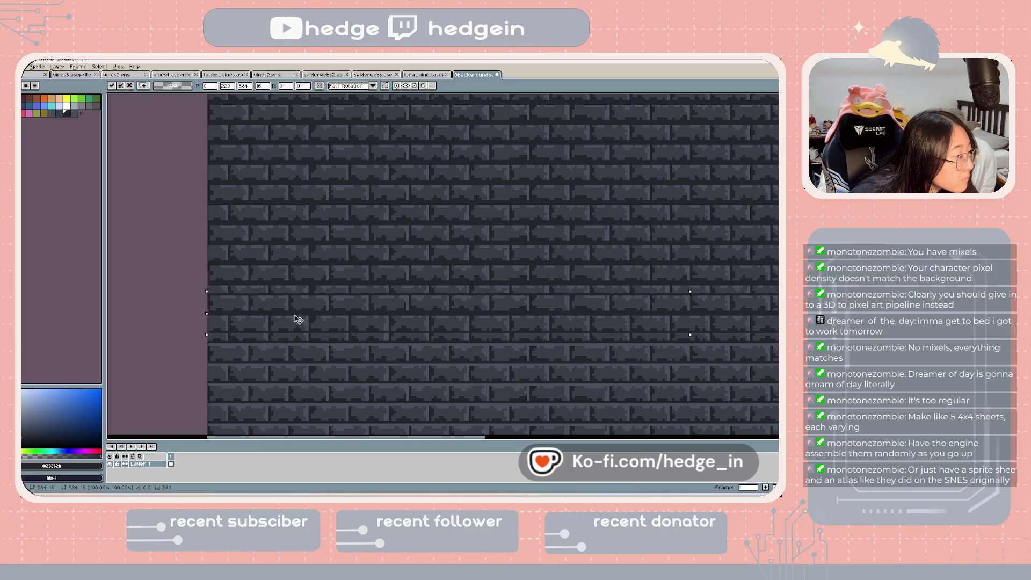
pyautogui.moveTo(299, 322); pyautogui.dragTo(300, 325)
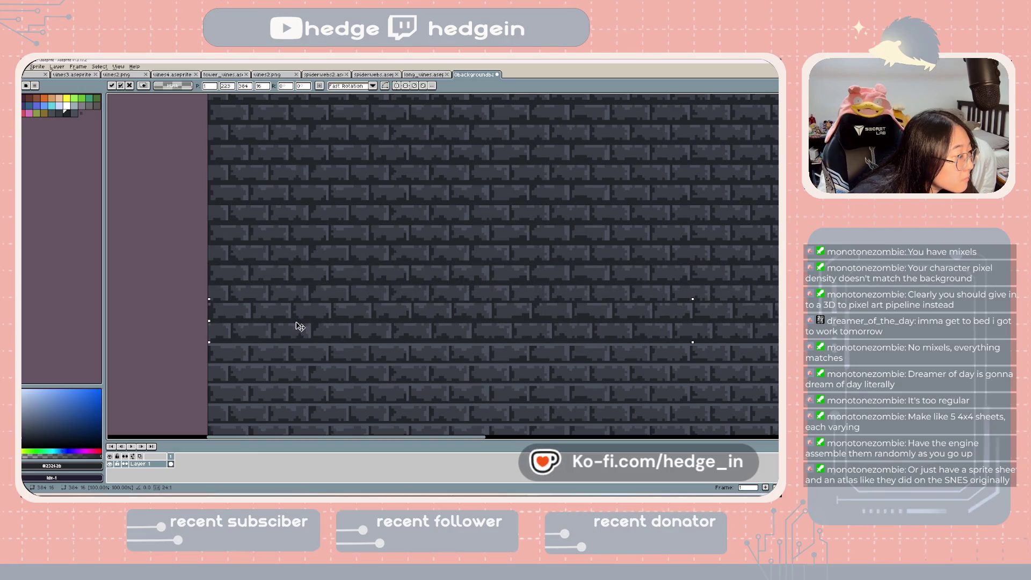
pyautogui.hotkey('ctrl', 'z')
pyautogui.hotkey('ctrl', 'z')
pyautogui.hotkey('ctrl', 'z')
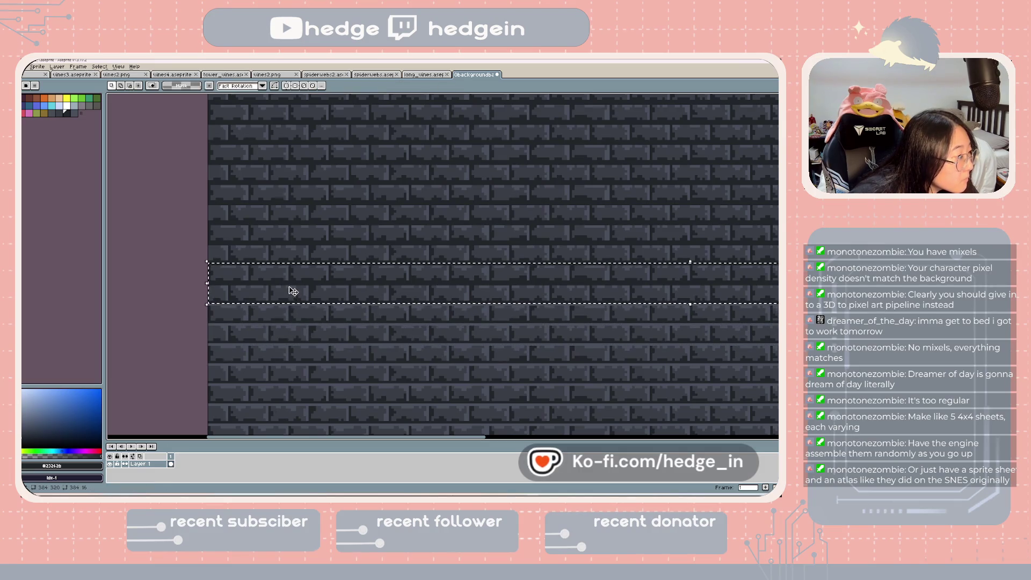
pyautogui.moveTo(293, 290)
pyautogui.mouseDown()
pyautogui.moveTo(288, 376)
pyautogui.moveTo(301, 235)
pyautogui.moveTo(301, 261)
pyautogui.mouseUp()
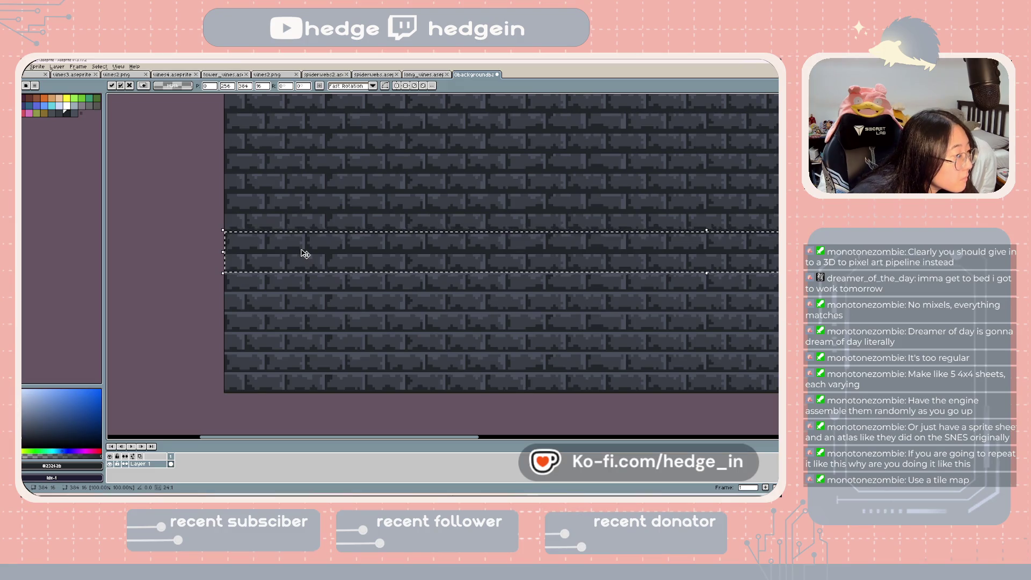
pyautogui.moveTo(304, 254); pyautogui.dragTo(310, 369)
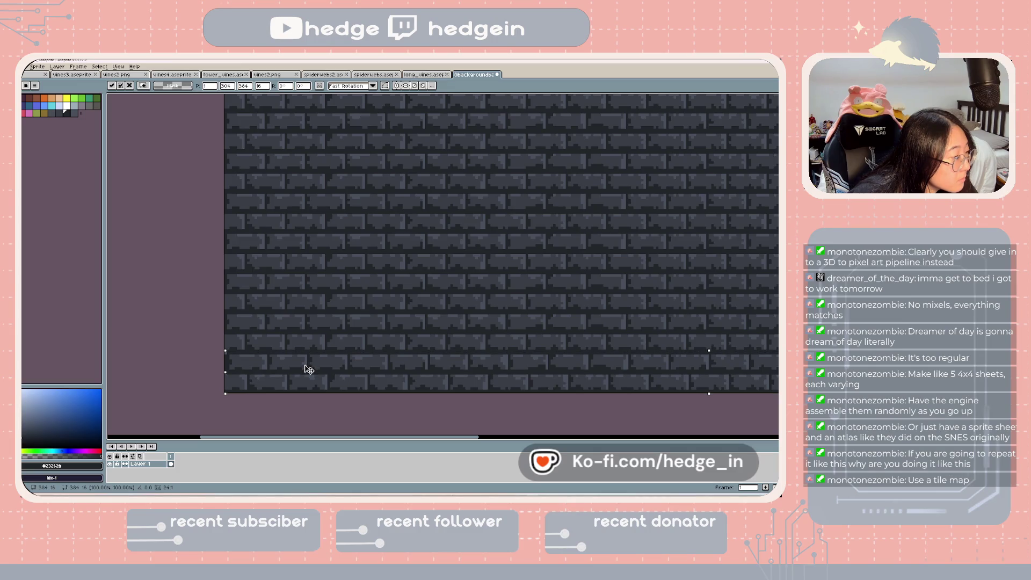
pyautogui.press('Escape')
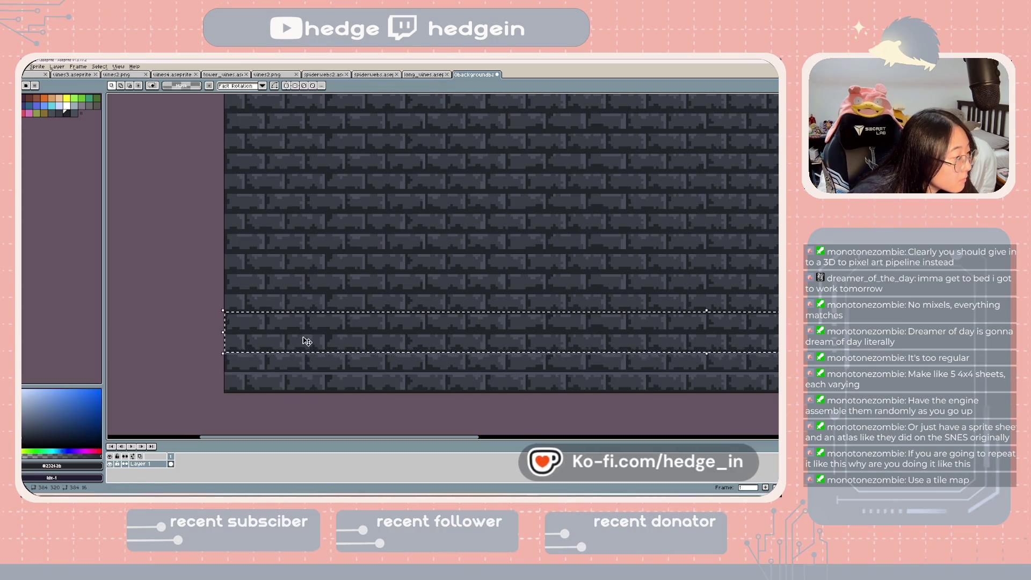
pyautogui.click(306, 341)
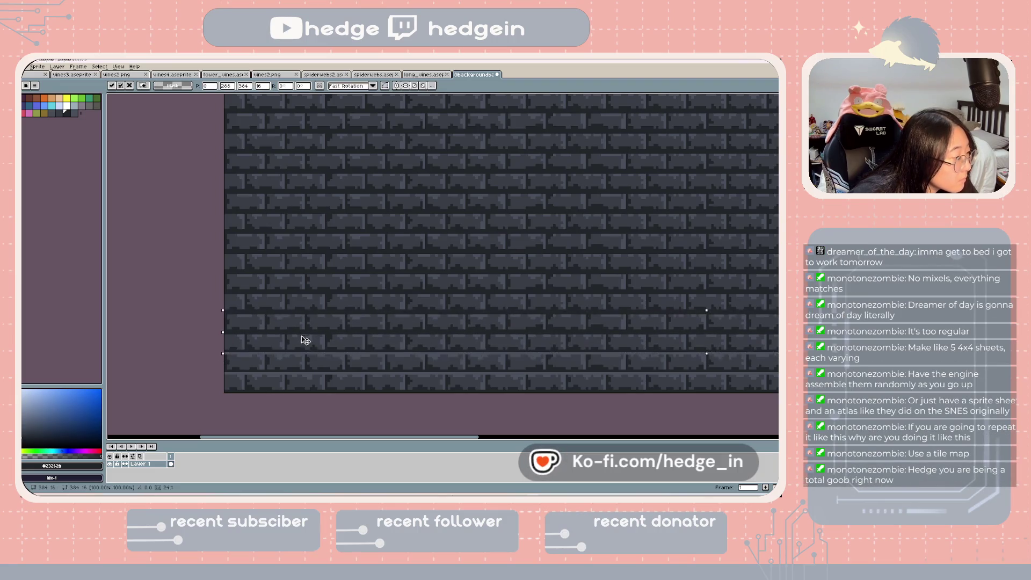
pyautogui.moveTo(306, 340); pyautogui.dragTo(305, 378)
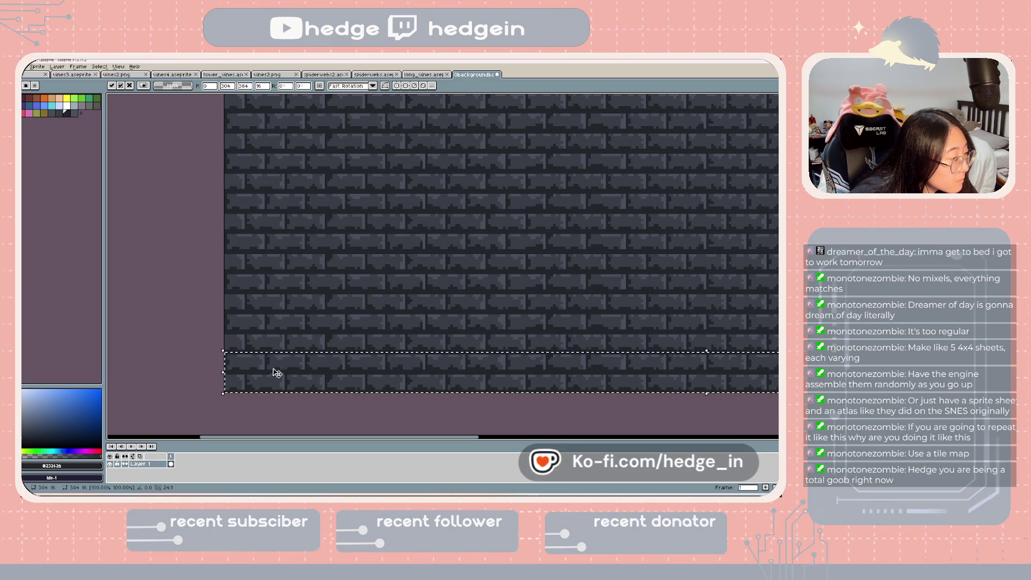
pyautogui.press('Return')
# - Save the brick wall sprite
pyautogui.scroll(-1, 299, 306)
pyautogui.scroll(-2, 364, 343)
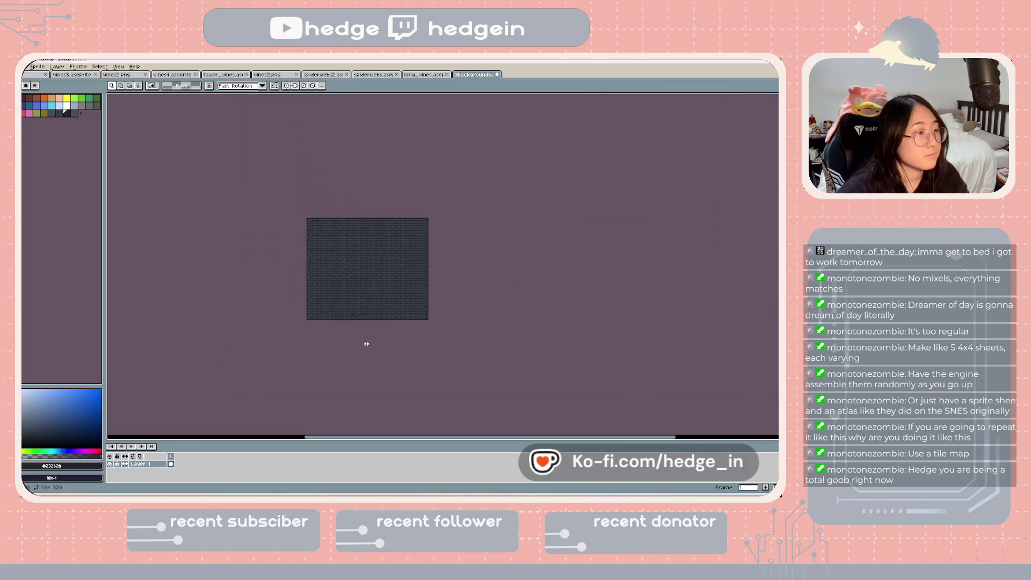
pyautogui.scroll(2, 361, 338)
pyautogui.scroll(-1, 370, 371)
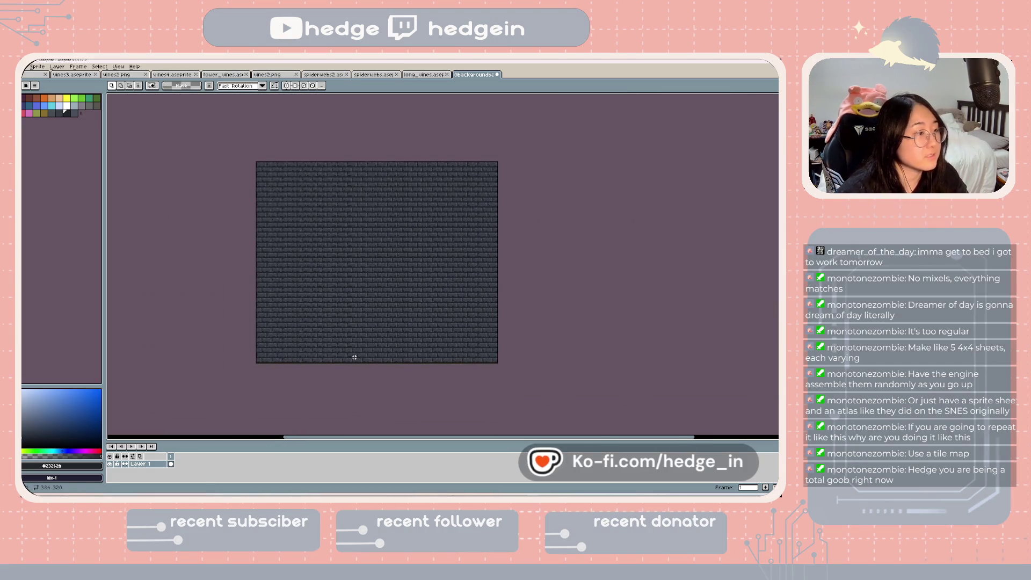
pyautogui.hotkey('ctrl', 's')
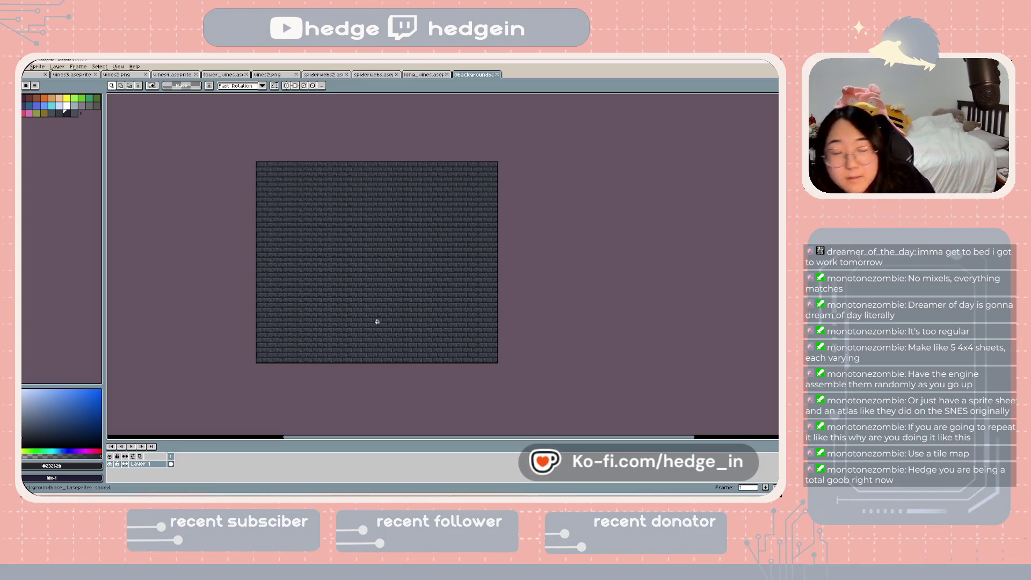
# - Export the sprite as the image 0backgroundbase_4.png
pyautogui.scroll(3, 357, 272)
pyautogui.scroll(-3, 368, 276)
pyautogui.scroll(3, 334, 253)
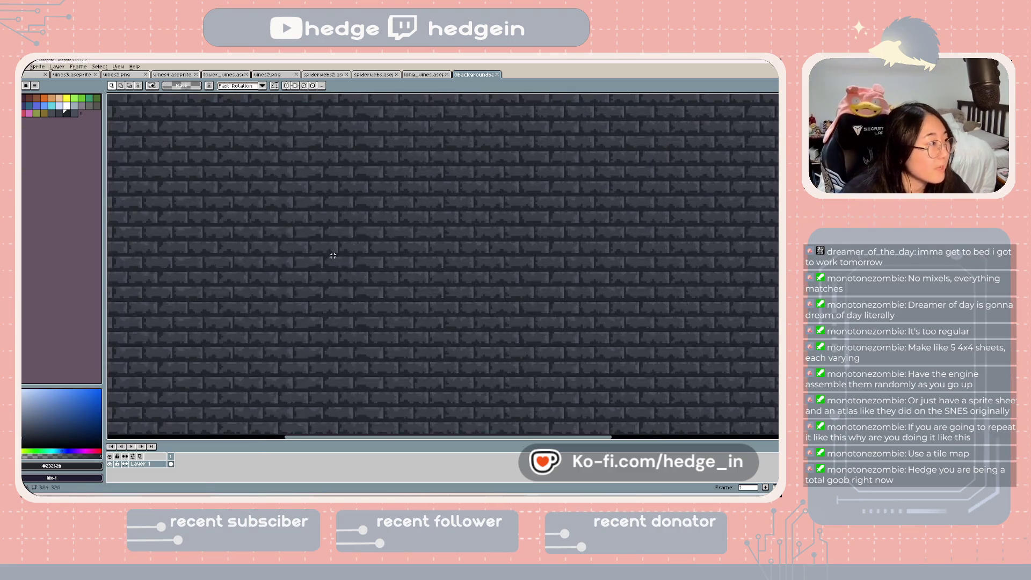
pyautogui.click(25, 66)
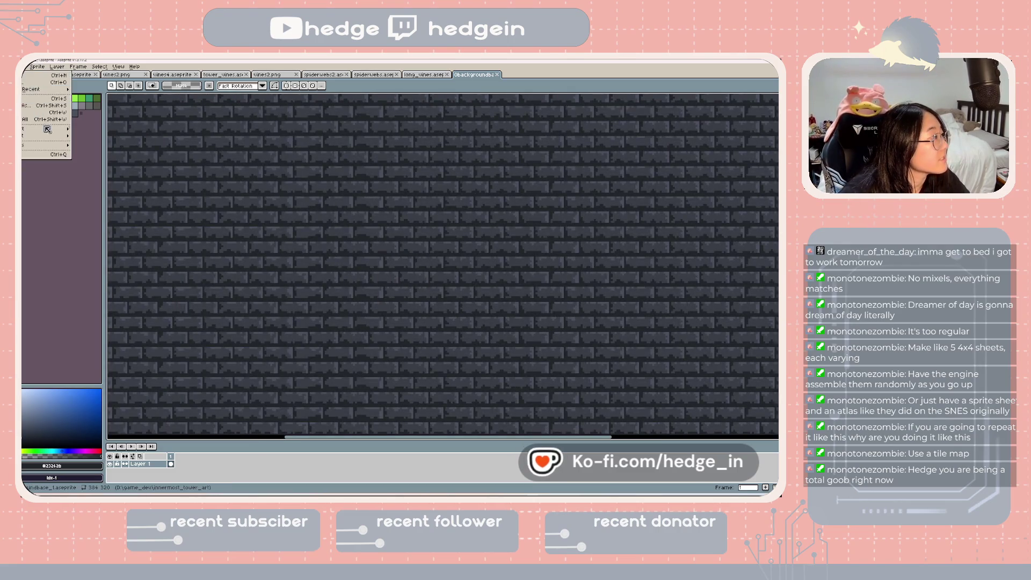
pyautogui.moveTo(49, 129)
pyautogui.click(108, 132)
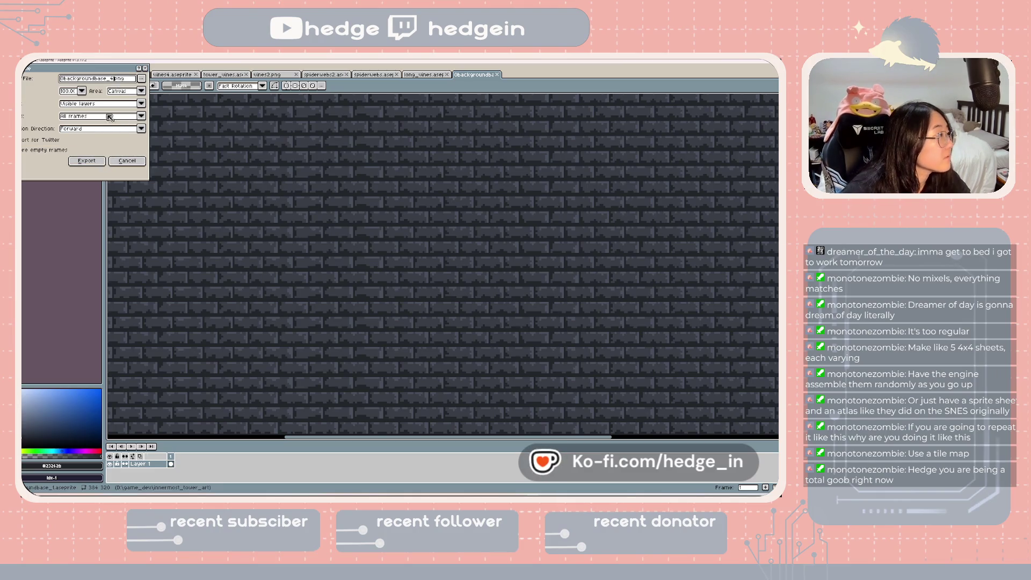
pyautogui.click(105, 162)
pyautogui.scroll(-3, 325, 233)
pyautogui.scroll(2, 347, 236)
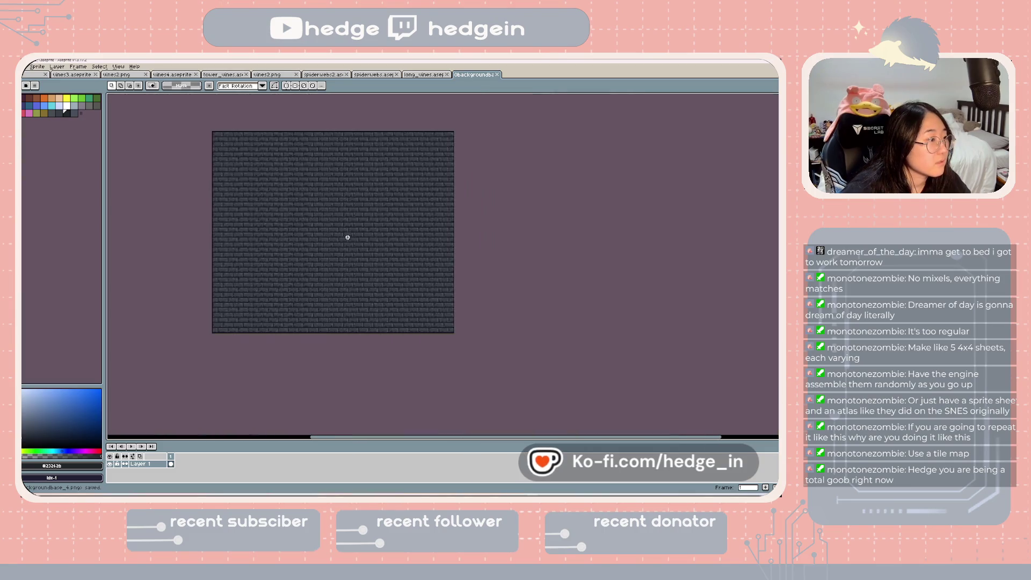
pyautogui.scroll(-2, 338, 233)
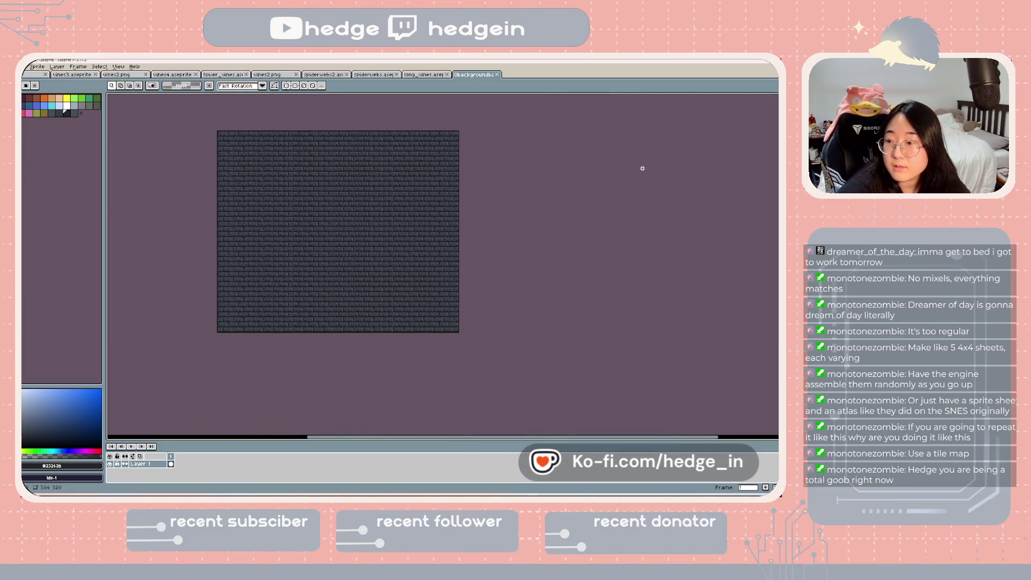
# - Import 0backgroundbase_4.png and assign it as tower_background's texture, then save the scene
pyautogui.hotkey('alt', 'Tab')
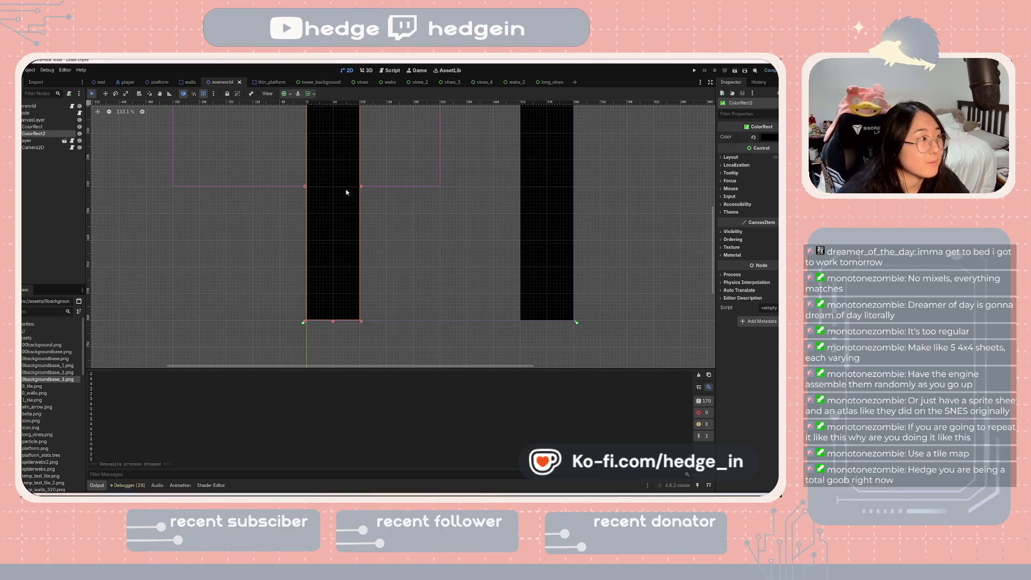
pyautogui.click(190, 82)
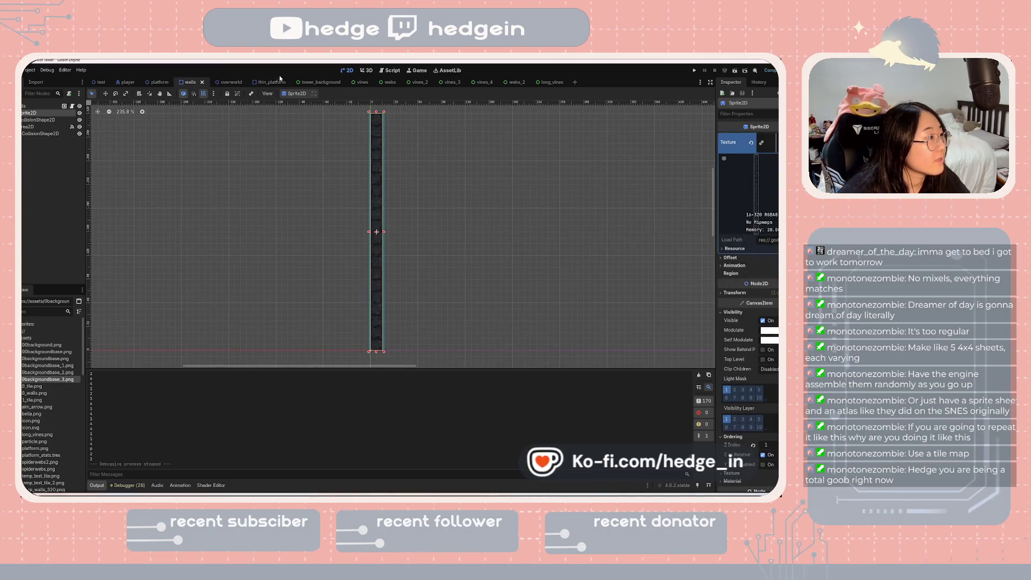
pyautogui.click(320, 82)
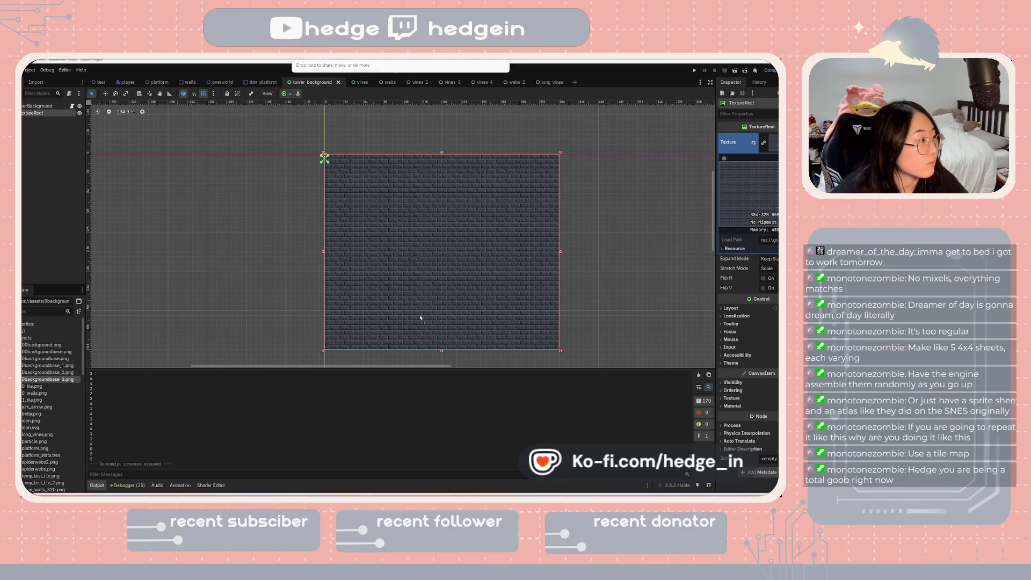
pyautogui.moveTo(734, 158); pyautogui.dragTo(425, 264)
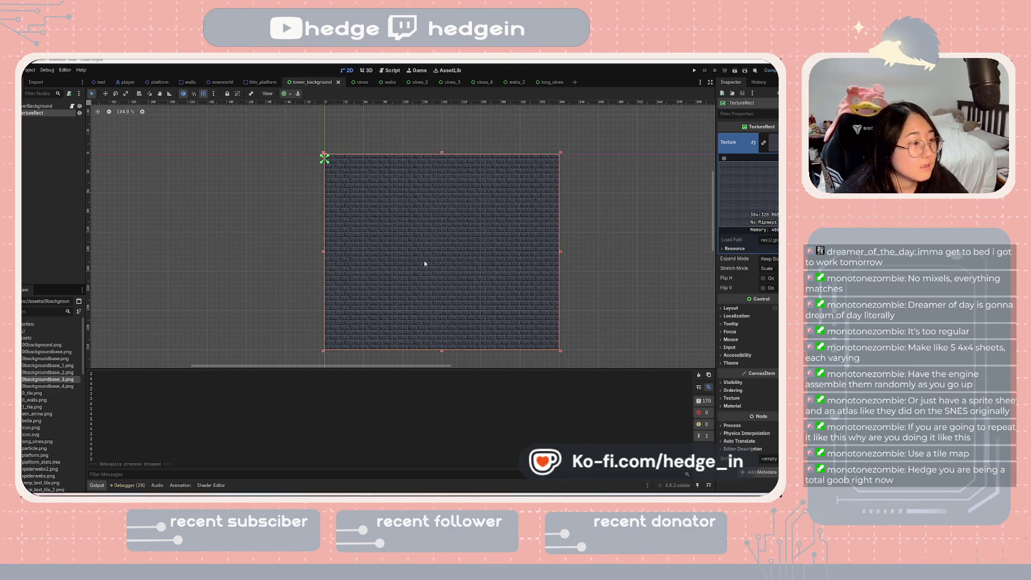
pyautogui.click(39, 385)
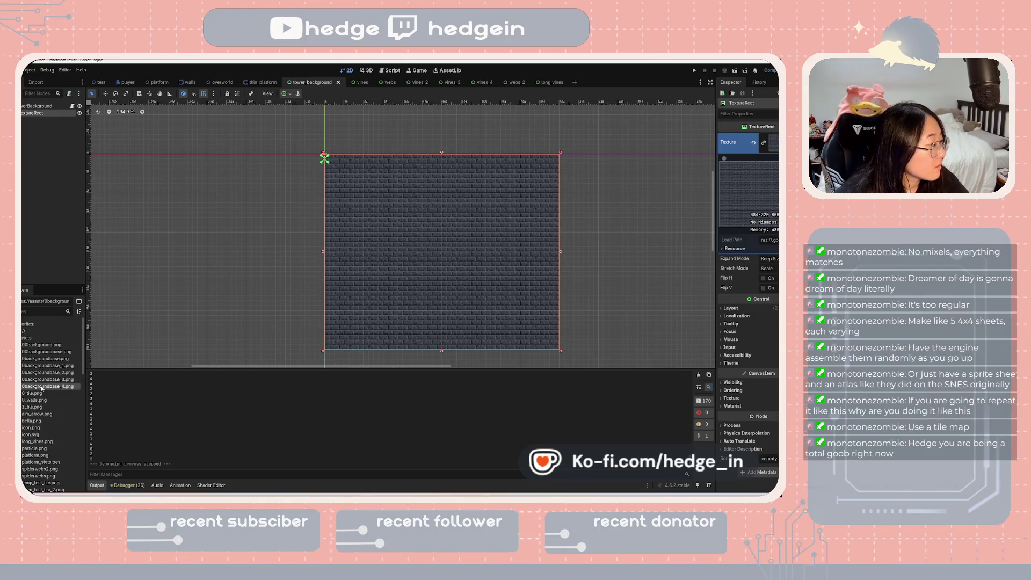
pyautogui.click(753, 143)
pyautogui.moveTo(39, 386)
pyautogui.mouseDown()
pyautogui.moveTo(188, 317)
pyautogui.moveTo(718, 197)
pyautogui.moveTo(537, 229)
pyautogui.moveTo(769, 138)
pyautogui.mouseUp()
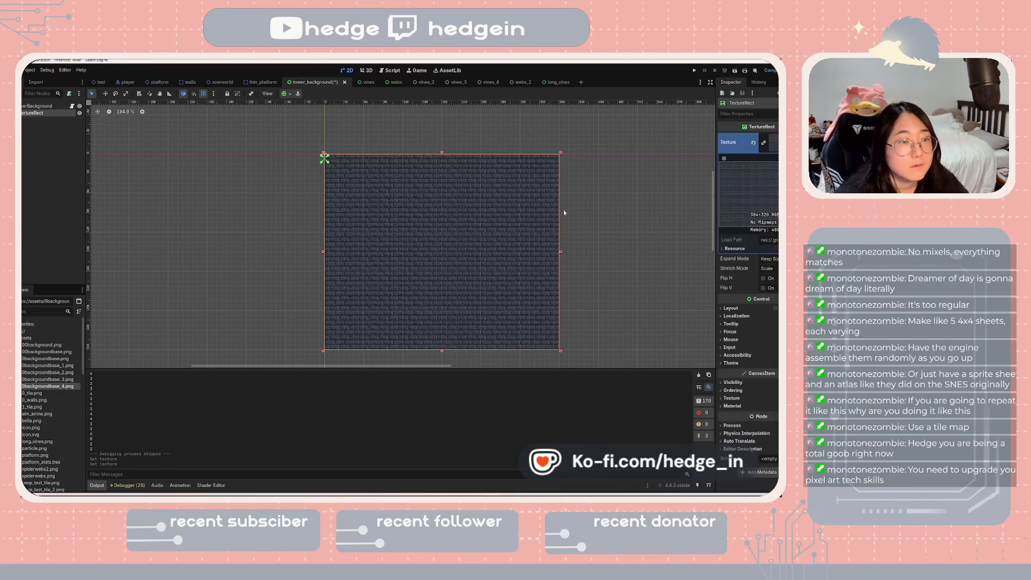
pyautogui.hotkey('ctrl', 's')
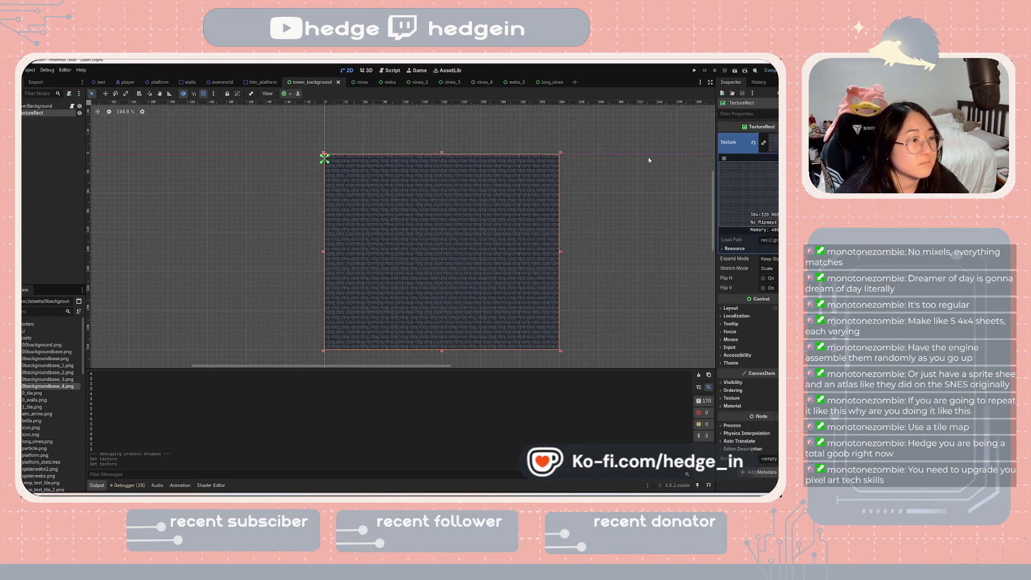
# - Check the background, switch to the overworld scene and run the game
pyautogui.click(649, 157)
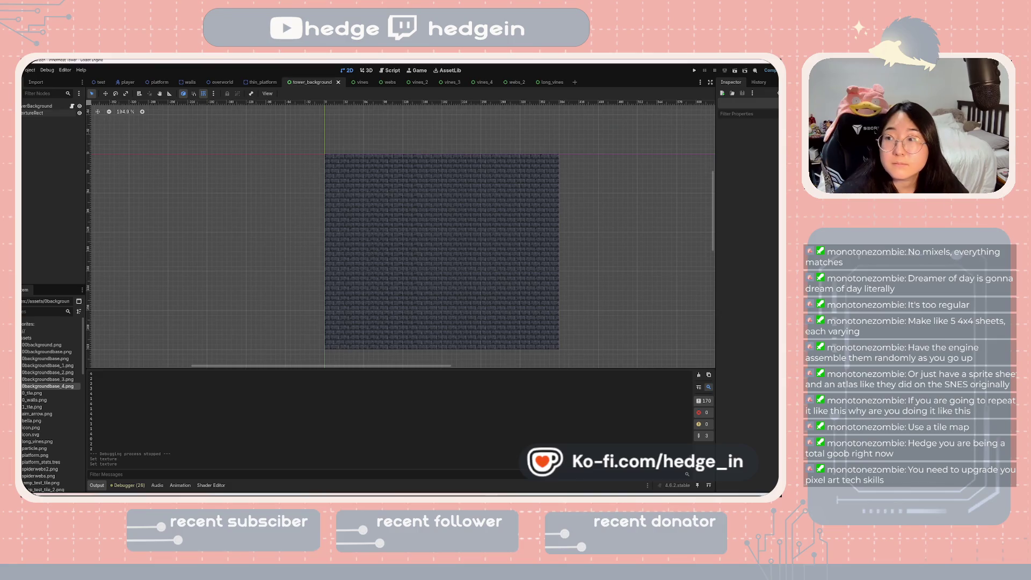
pyautogui.click(470, 230)
pyautogui.click(295, 225)
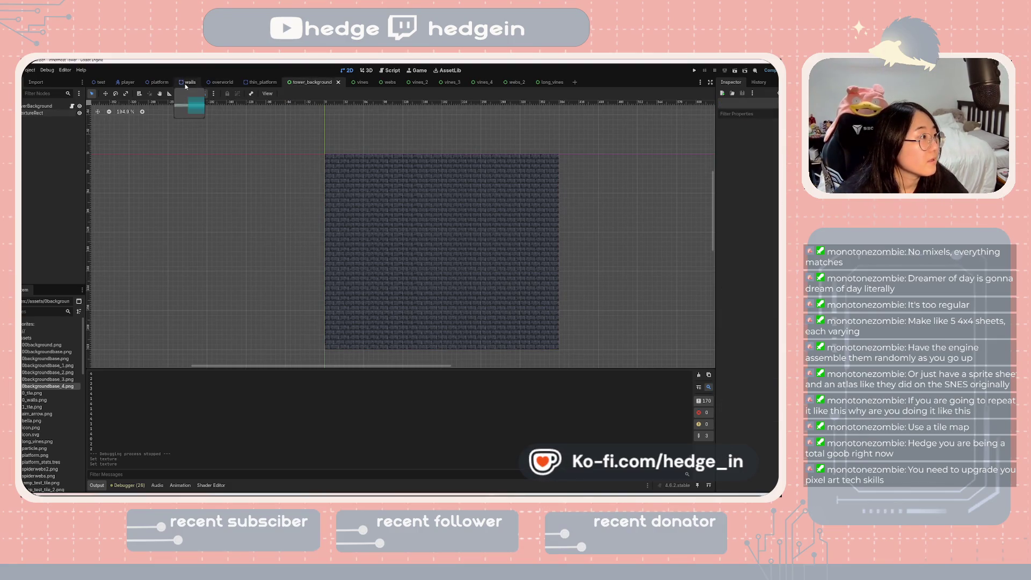
pyautogui.click(128, 82)
pyautogui.click(210, 85)
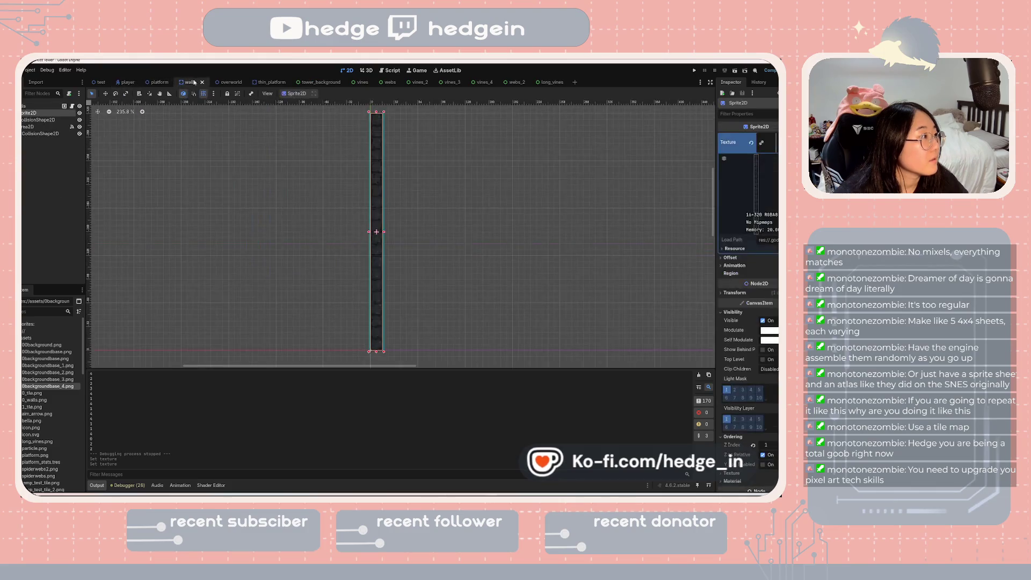
pyautogui.click(223, 83)
pyautogui.click(735, 71)
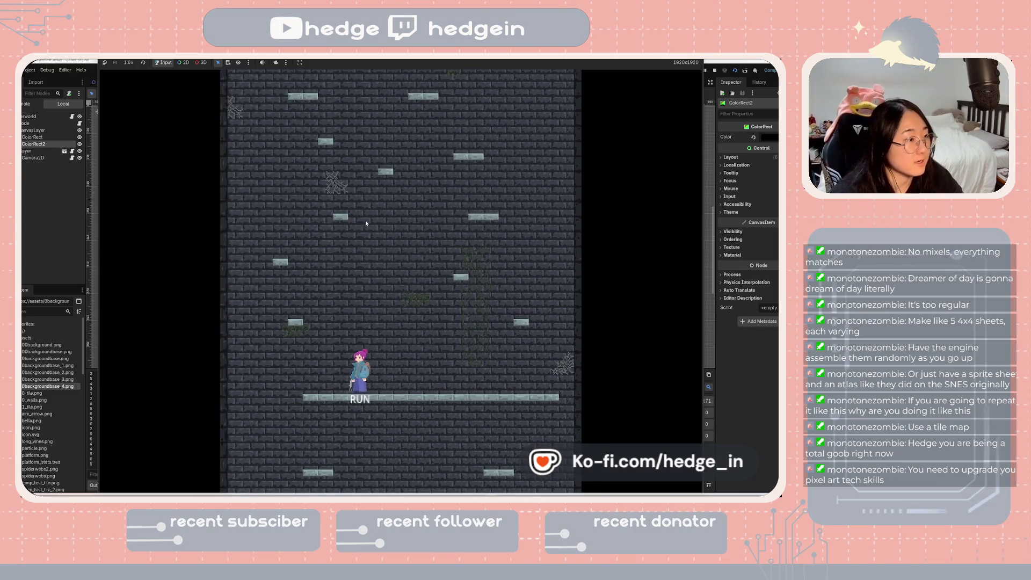
# - Grapple and jump up the tower in the running game, then stop the playtest
pyautogui.click(341, 226)
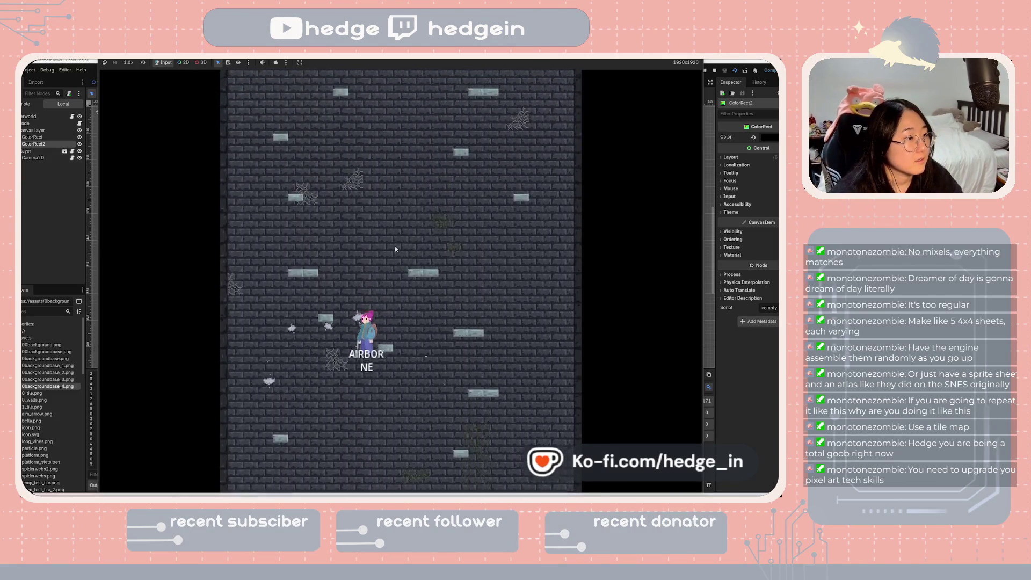
pyautogui.click(391, 258)
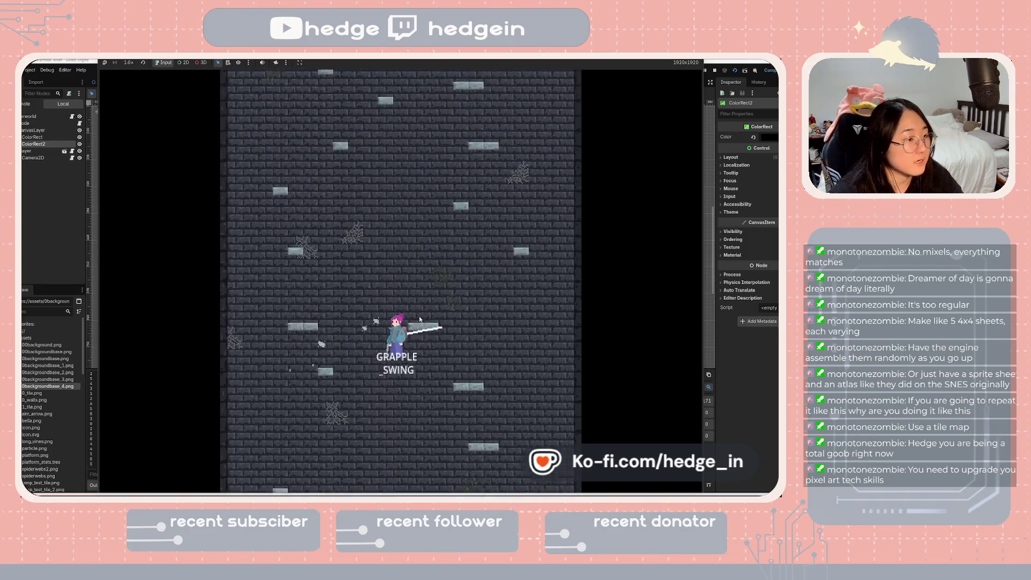
pyautogui.click(462, 281)
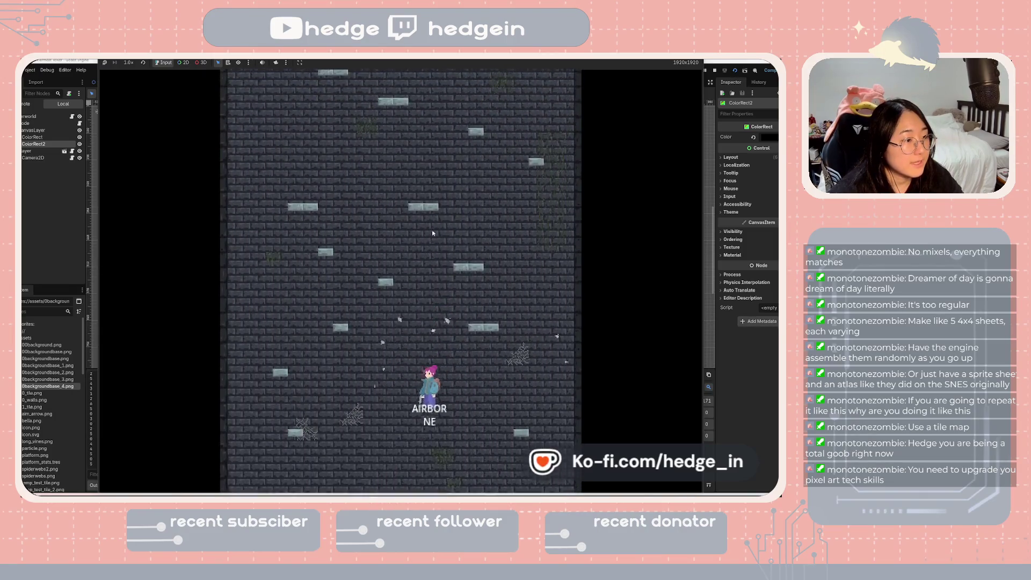
pyautogui.click(399, 203)
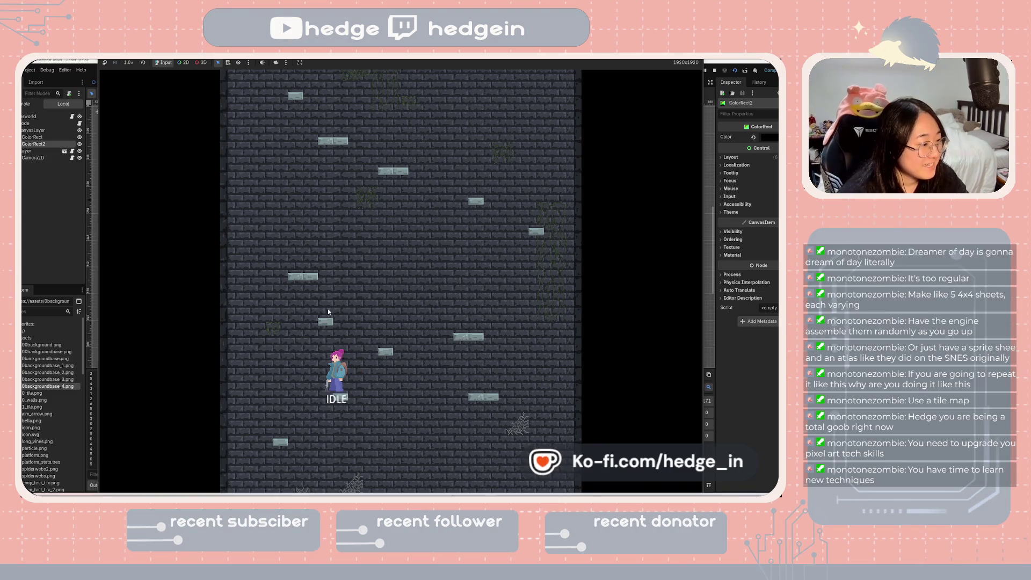
pyautogui.press('space')
pyautogui.click(387, 206)
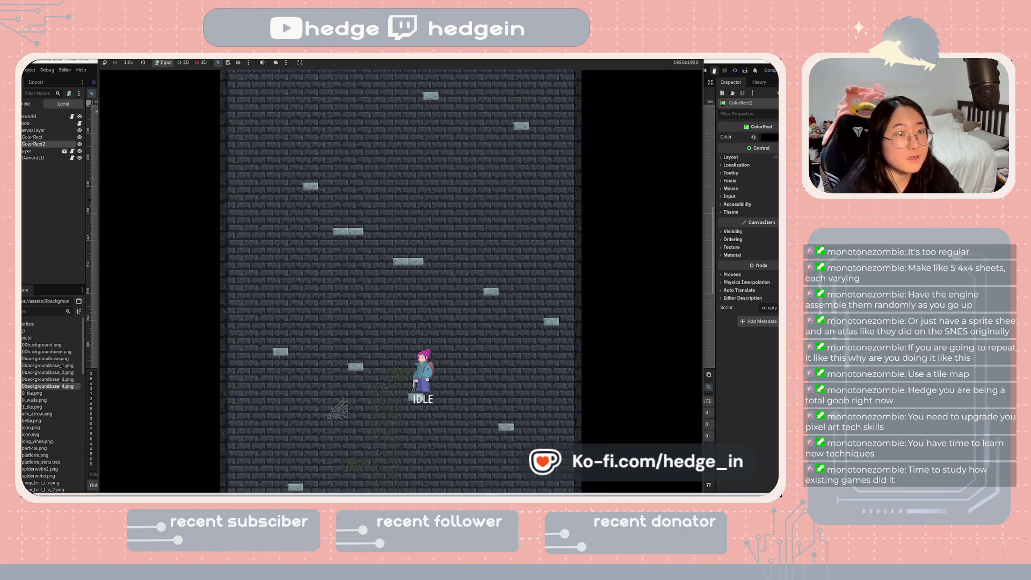
pyautogui.click(714, 71)
pyautogui.moveTo(47, 379)
pyautogui.mouseDown()
pyautogui.moveTo(687, 217)
pyautogui.moveTo(722, 193)
pyautogui.mouseUp()
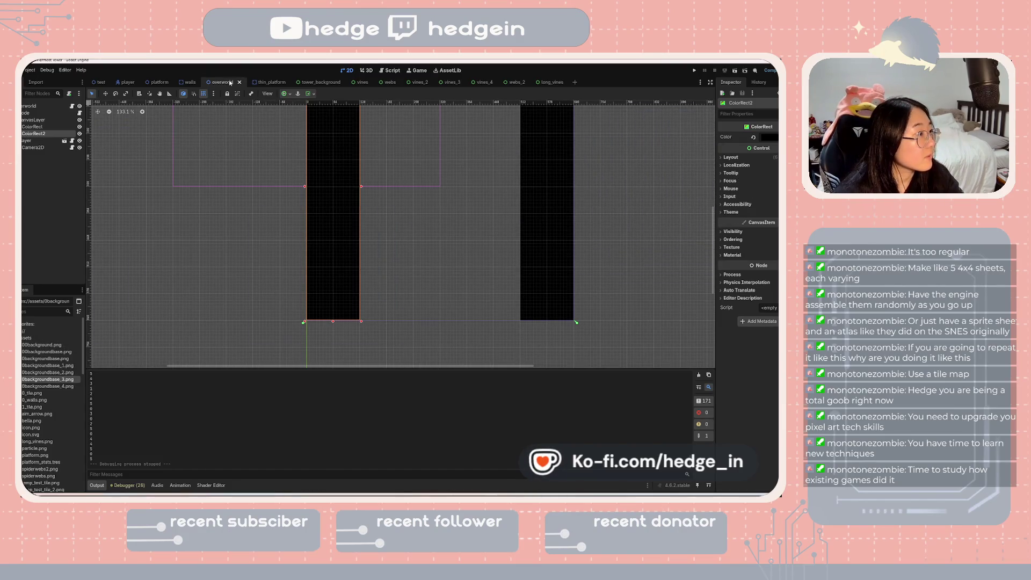
# - Swap tower_background's texture to 0backgroundbase_3.png and run the game
pyautogui.click(317, 83)
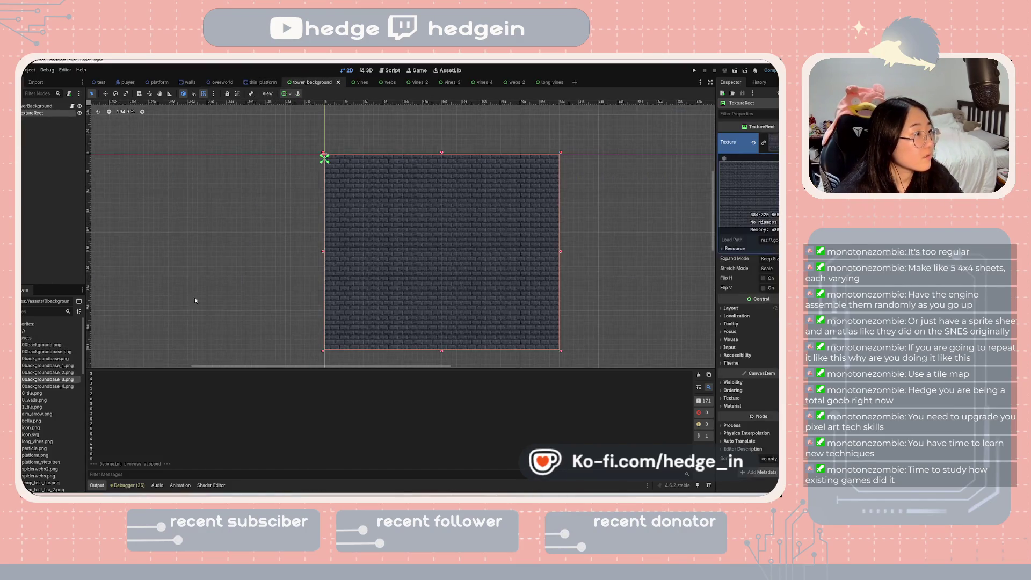
pyautogui.click(754, 143)
pyautogui.moveTo(36, 378)
pyautogui.mouseDown()
pyautogui.moveTo(423, 306)
pyautogui.moveTo(773, 191)
pyautogui.moveTo(770, 139)
pyautogui.mouseUp()
pyautogui.click(744, 70)
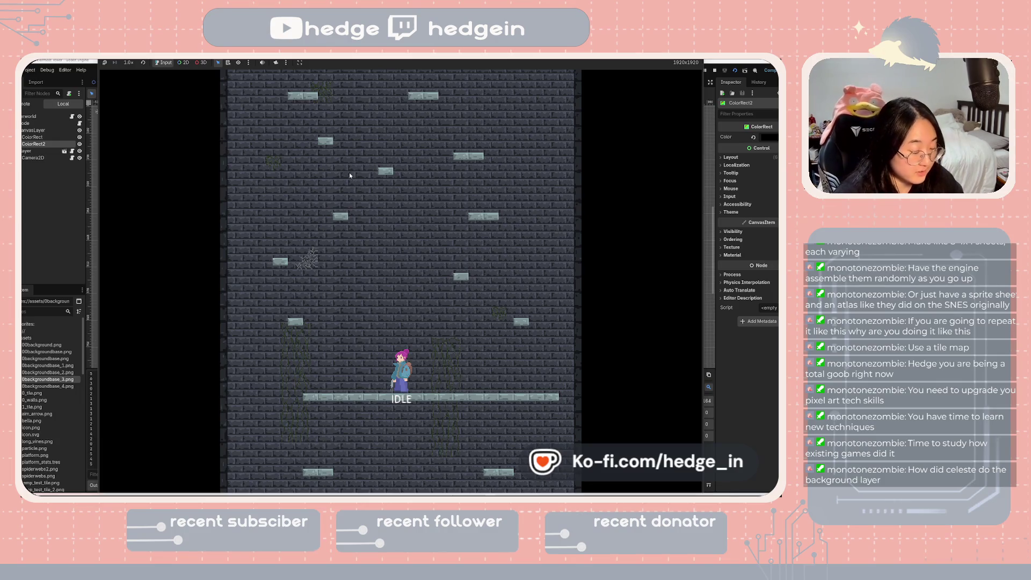
# - Snip a screenshot of the whole tower game view, then stop the game
pyautogui.press('super+shift+s')
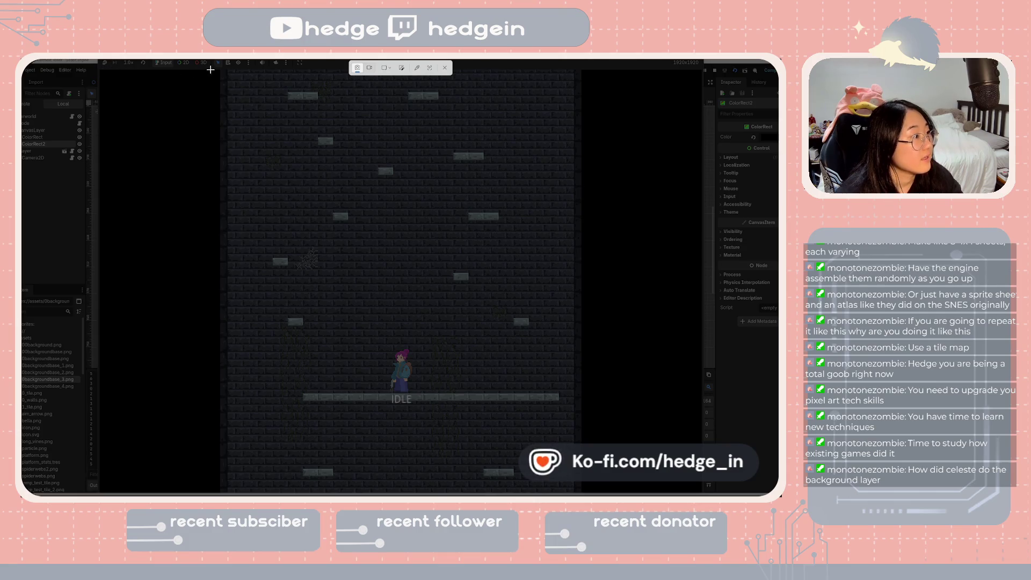
pyautogui.moveTo(209, 70); pyautogui.dragTo(557, 391)
pyautogui.moveTo(575, 429)
pyautogui.mouseDown()
pyautogui.moveTo(627, 467)
pyautogui.moveTo(585, 494)
pyautogui.mouseUp()
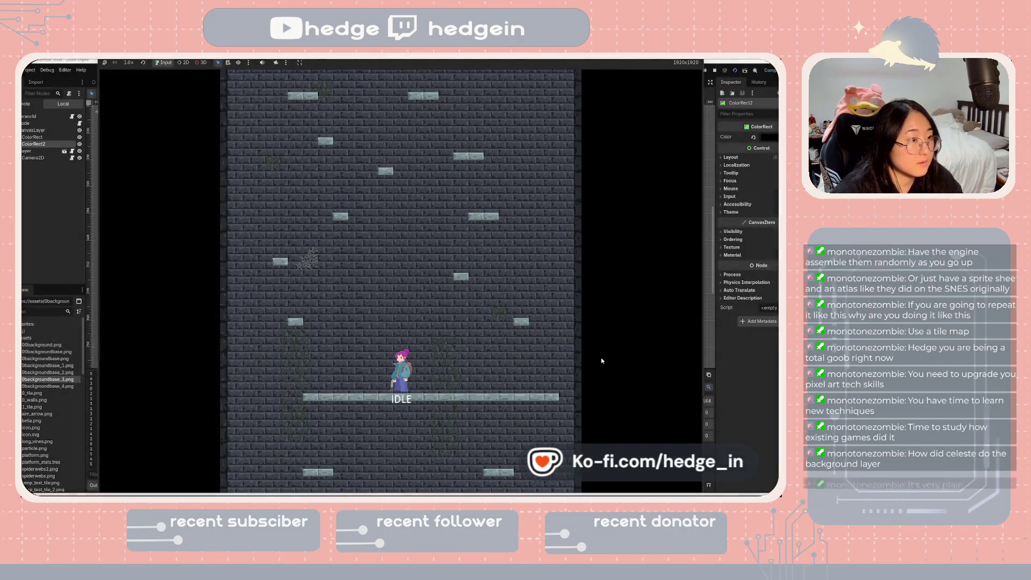
pyautogui.click(711, 71)
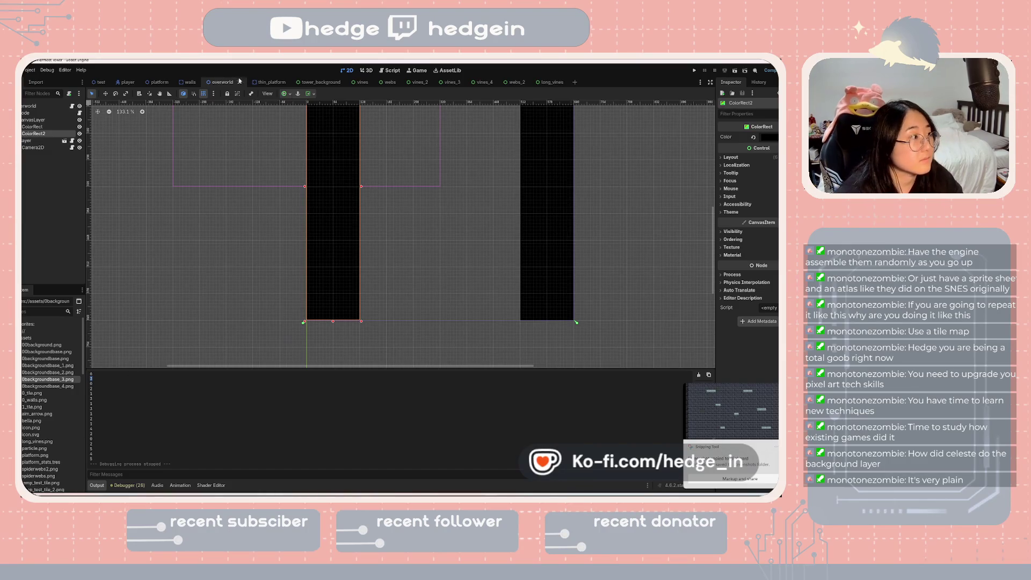
# - Replace the TextureRect's texture in tower_background with 0backgroundbase_4.png
pyautogui.click(317, 81)
pyautogui.hotkey('ctrl', 'z')
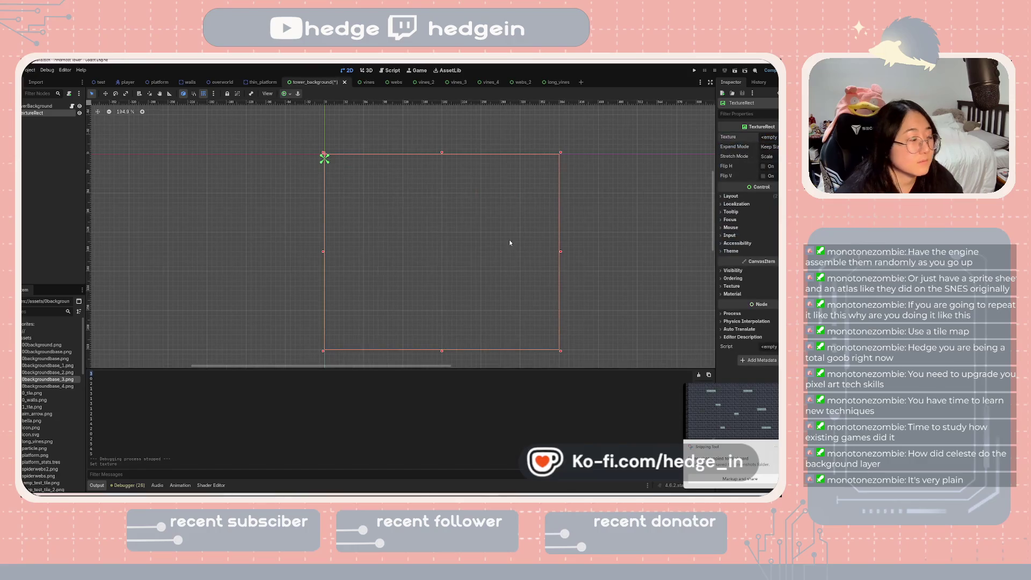
pyautogui.click(48, 386)
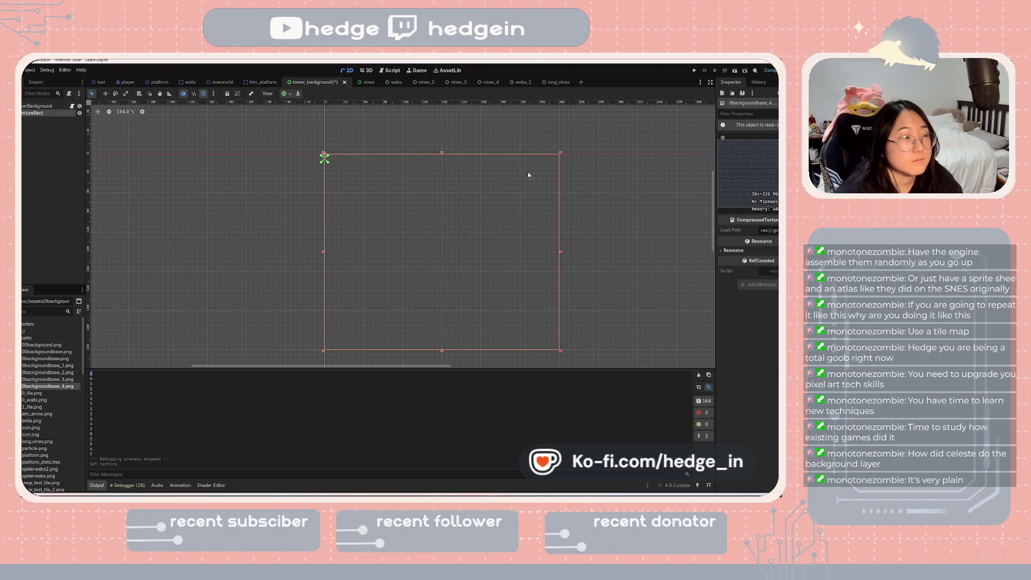
pyautogui.click(52, 114)
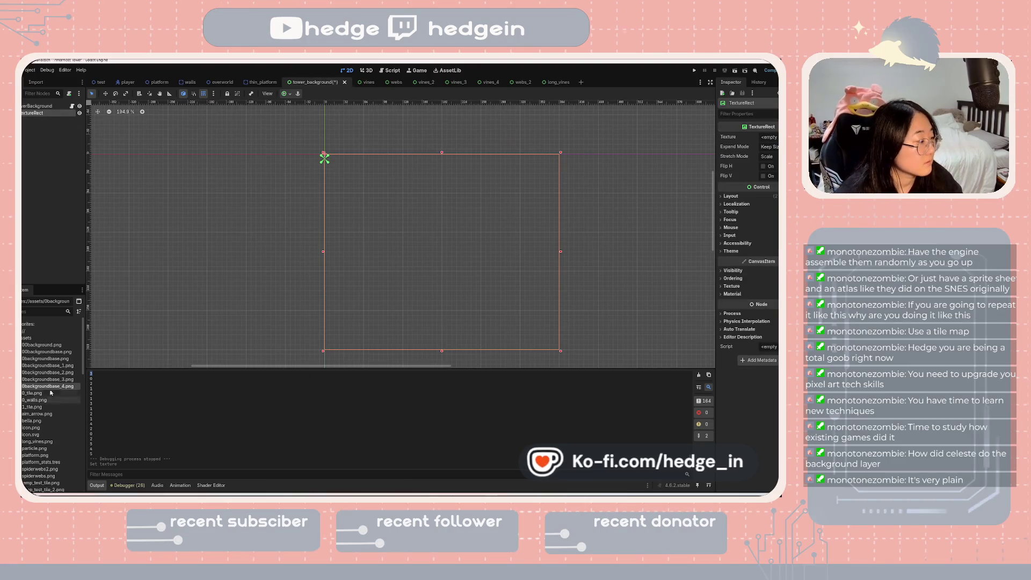
pyautogui.moveTo(47, 386)
pyautogui.mouseDown()
pyautogui.moveTo(110, 386)
pyautogui.moveTo(738, 204)
pyautogui.moveTo(773, 138)
pyautogui.mouseUp()
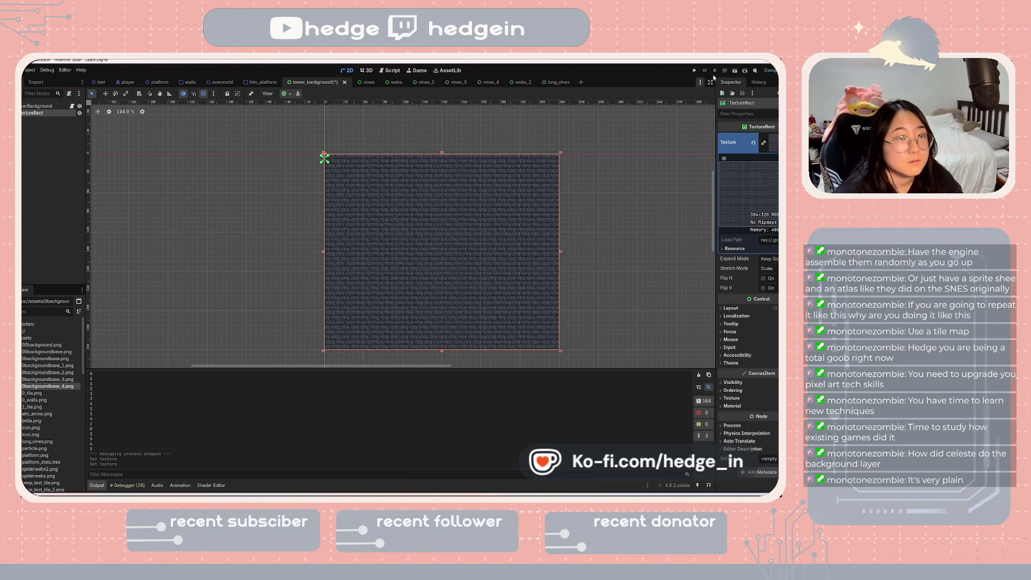
# - Test-run the background scene alone, stop it, and launch the full game
pyautogui.click(735, 71)
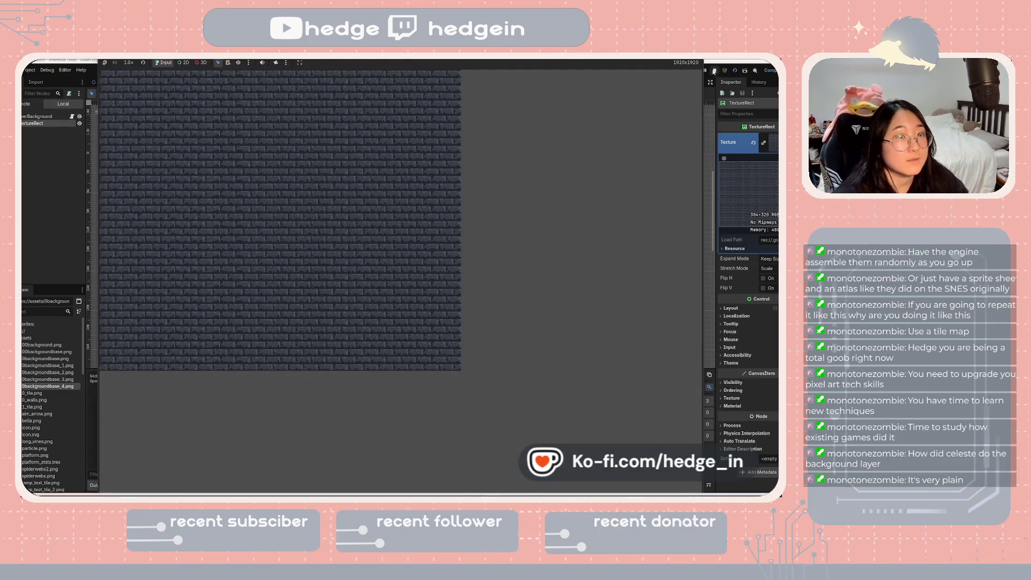
pyautogui.click(714, 71)
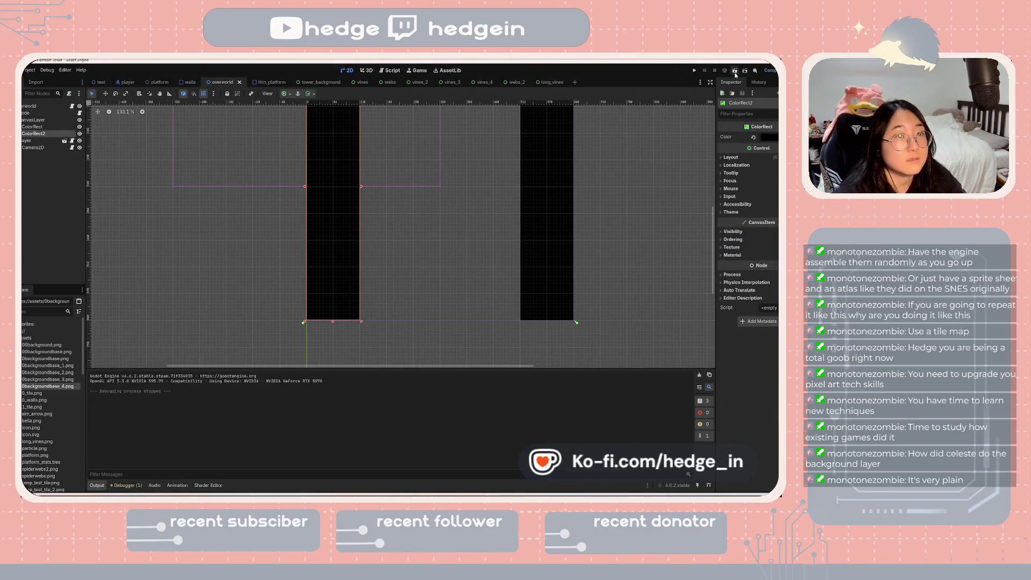
pyautogui.click(735, 73)
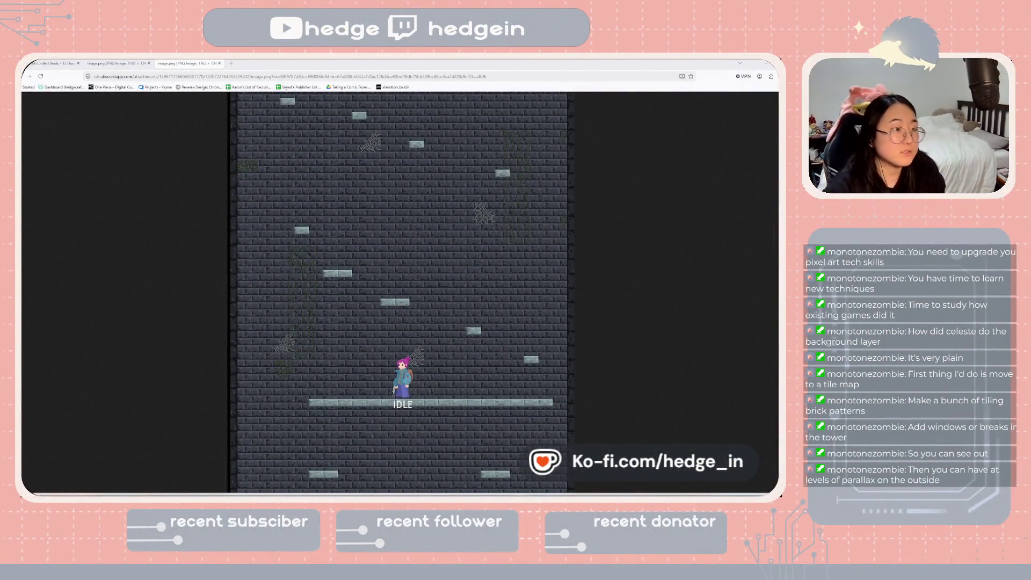
pyautogui.click(118, 63)
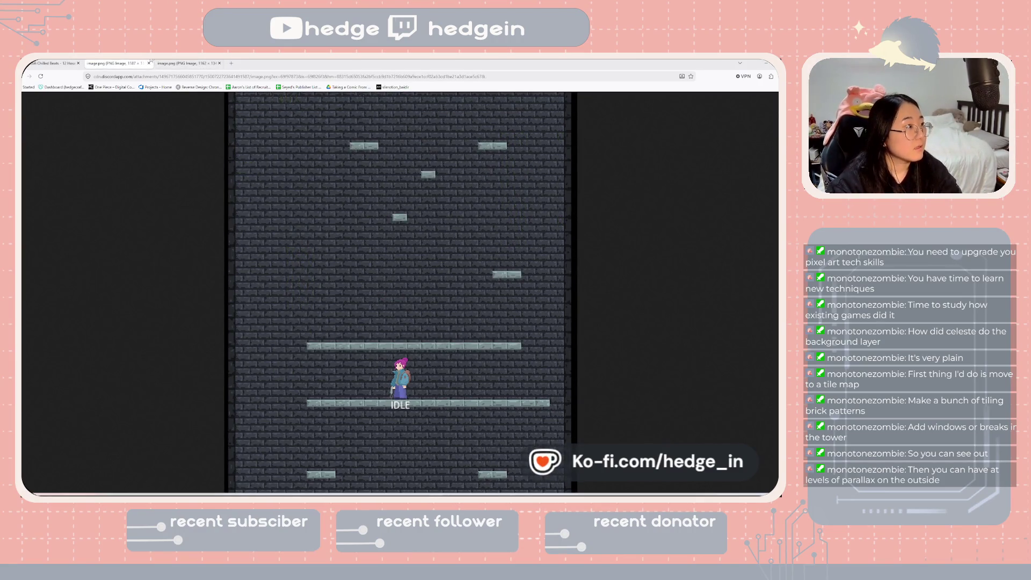
pyautogui.click(179, 63)
pyautogui.click(110, 62)
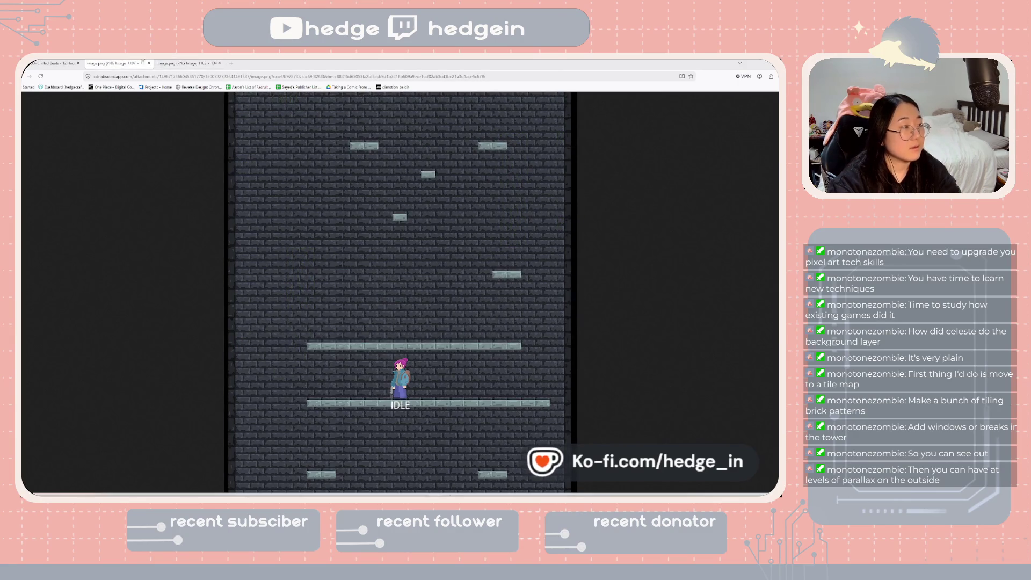
pyautogui.click(178, 63)
pyautogui.click(122, 62)
pyautogui.click(183, 64)
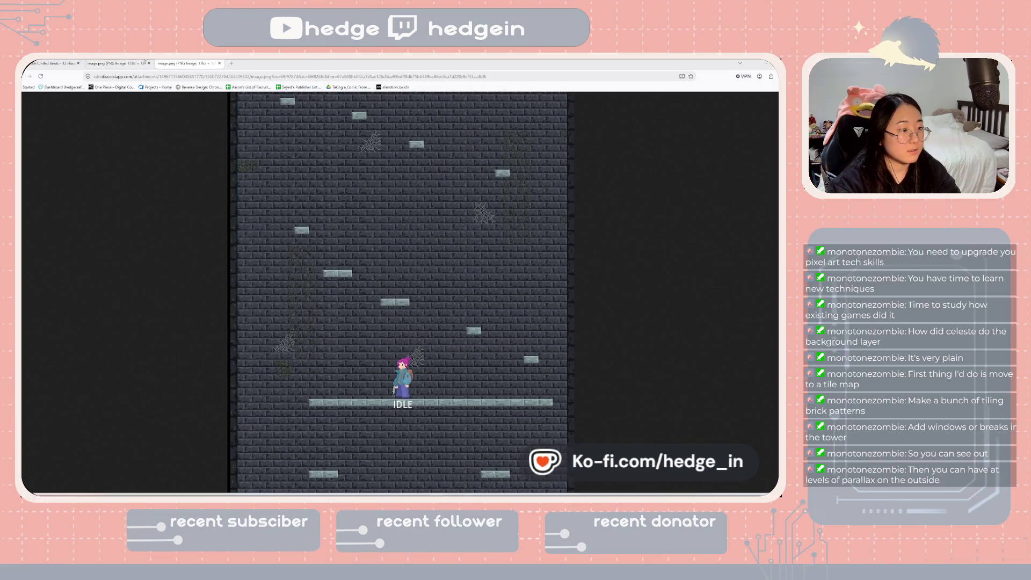
pyautogui.click(123, 62)
pyautogui.click(186, 63)
pyautogui.click(141, 62)
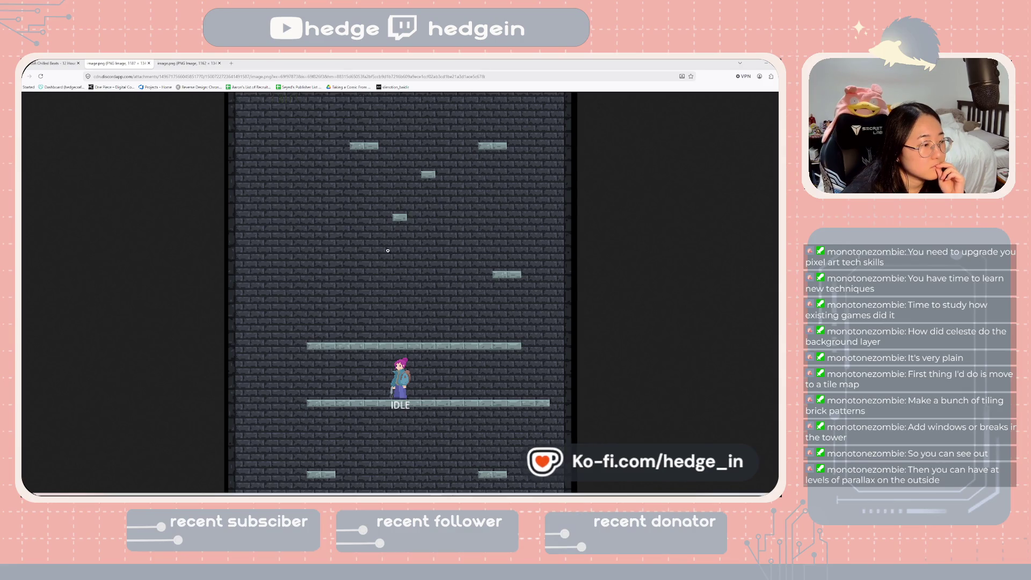
pyautogui.click(199, 67)
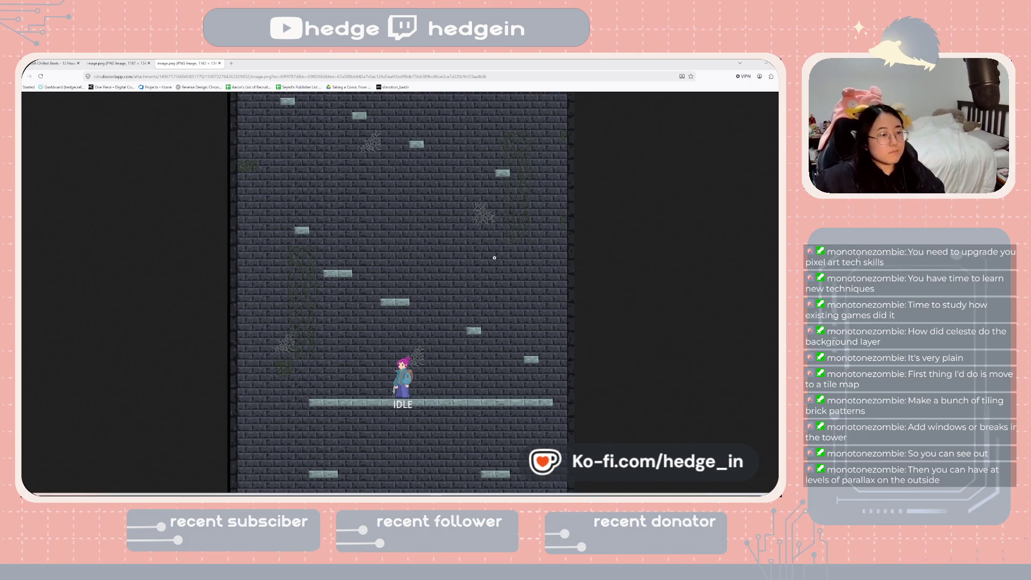
pyautogui.click(119, 64)
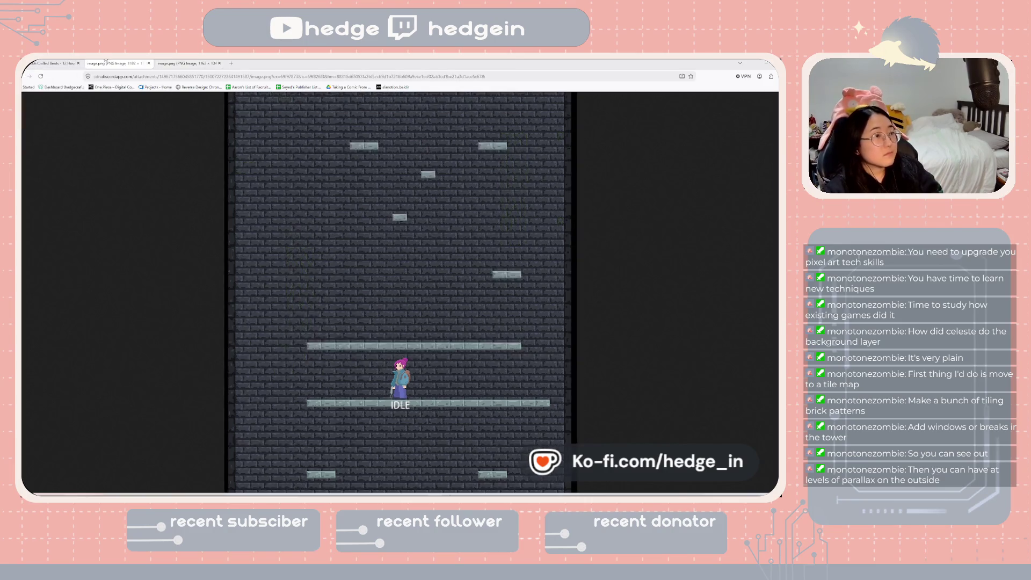
pyautogui.click(186, 64)
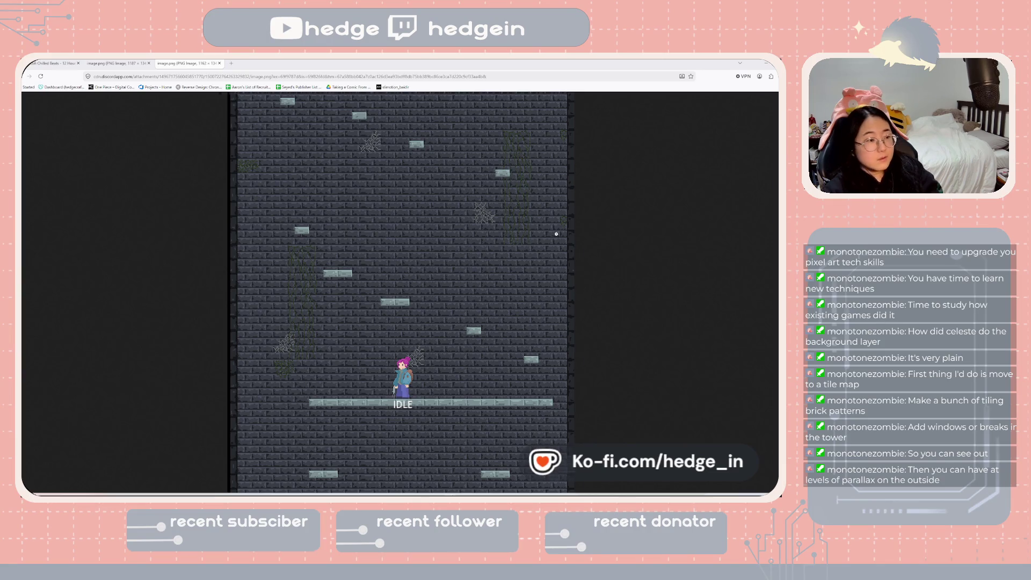
# - Zoom in and compare both tower screenshot tabs, ending on the cobwebbed one
pyautogui.hotkey('ctrl', '+')
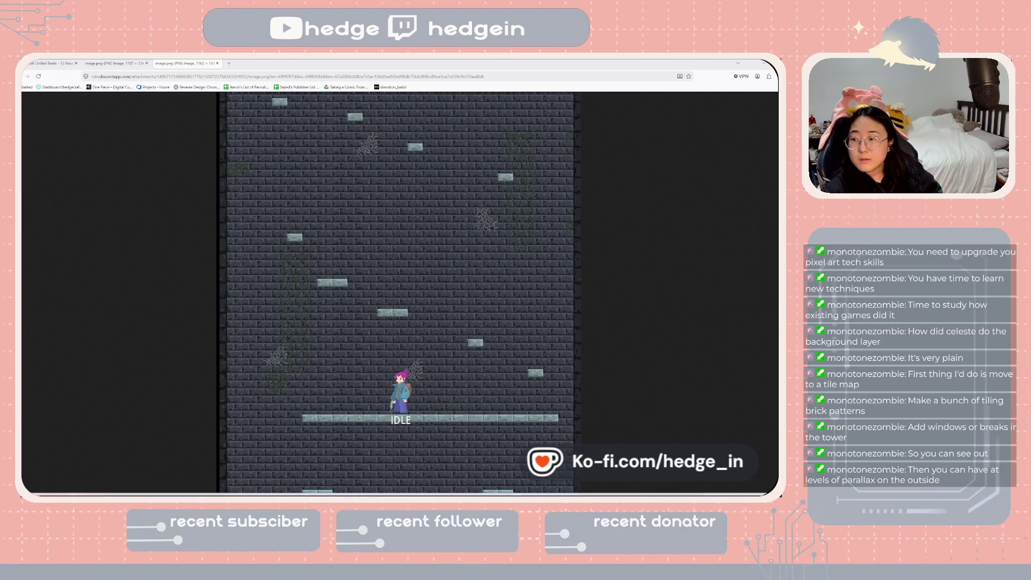
pyautogui.click(134, 62)
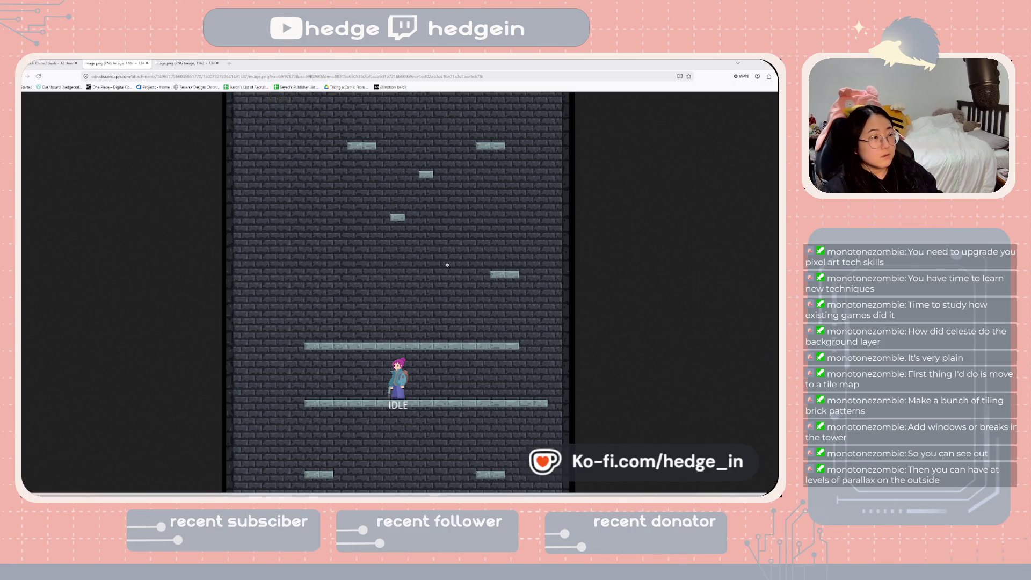
pyautogui.click(190, 62)
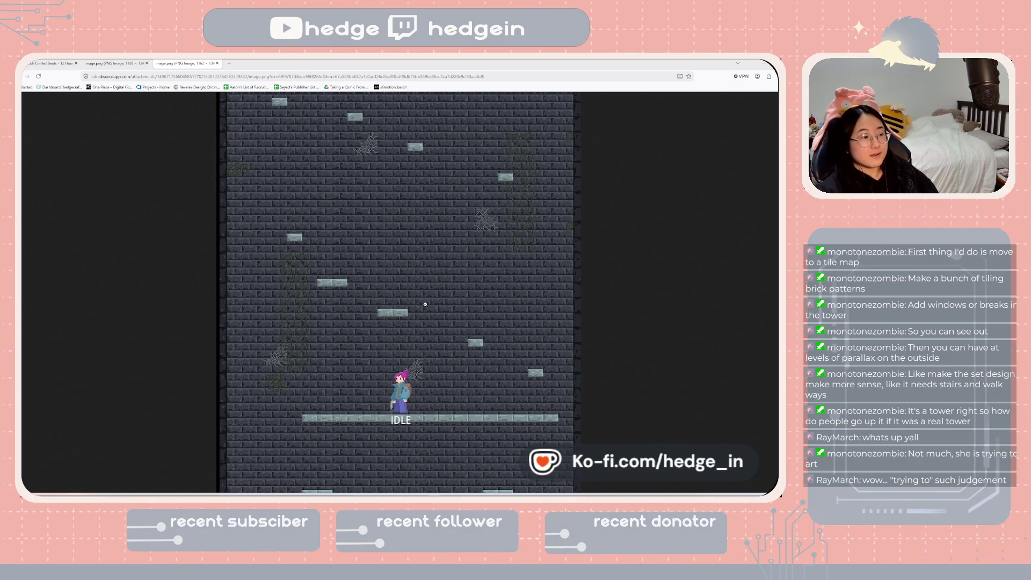
pyautogui.click(123, 66)
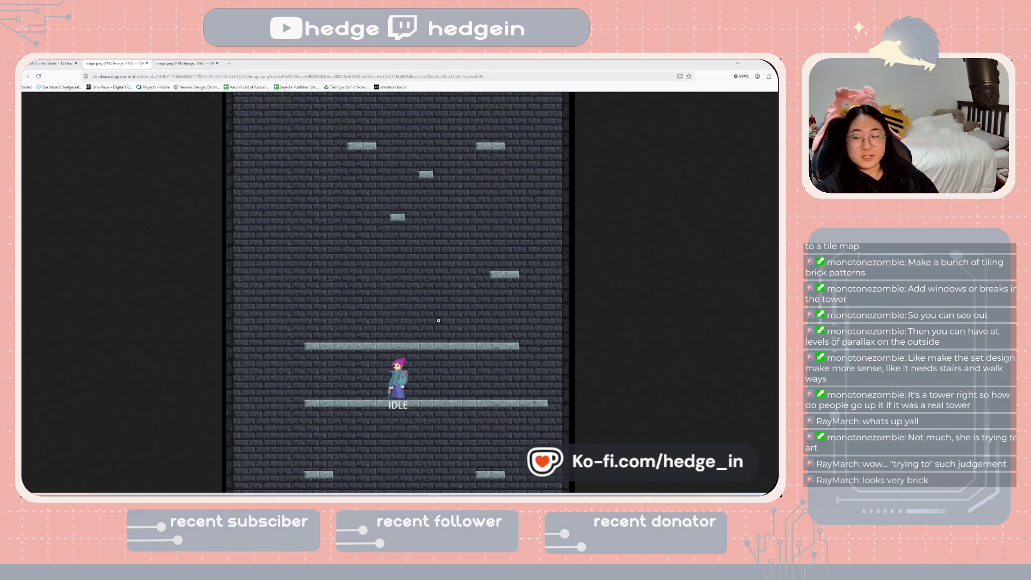
pyautogui.hotkey('ctrl', 'Tab')
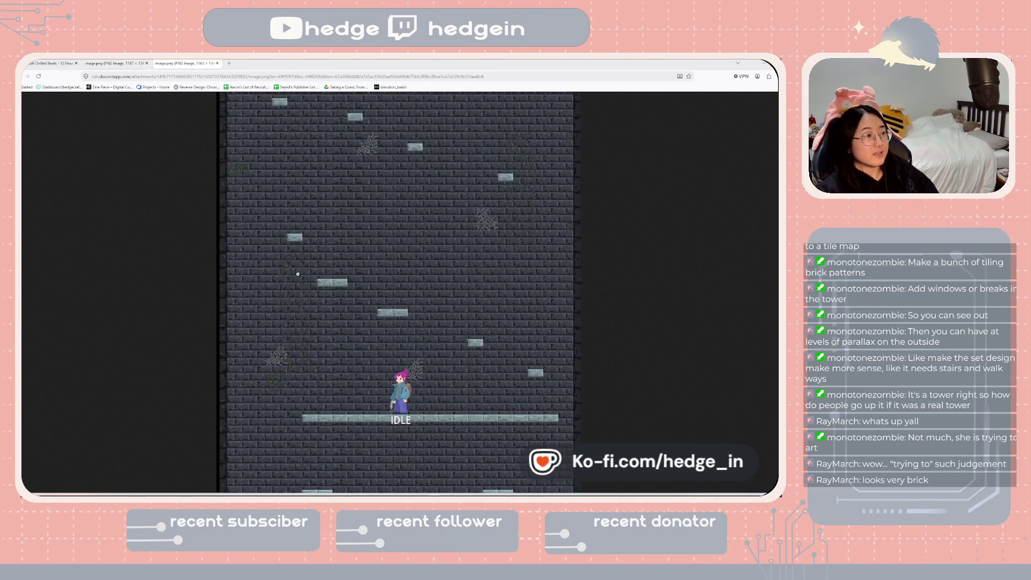